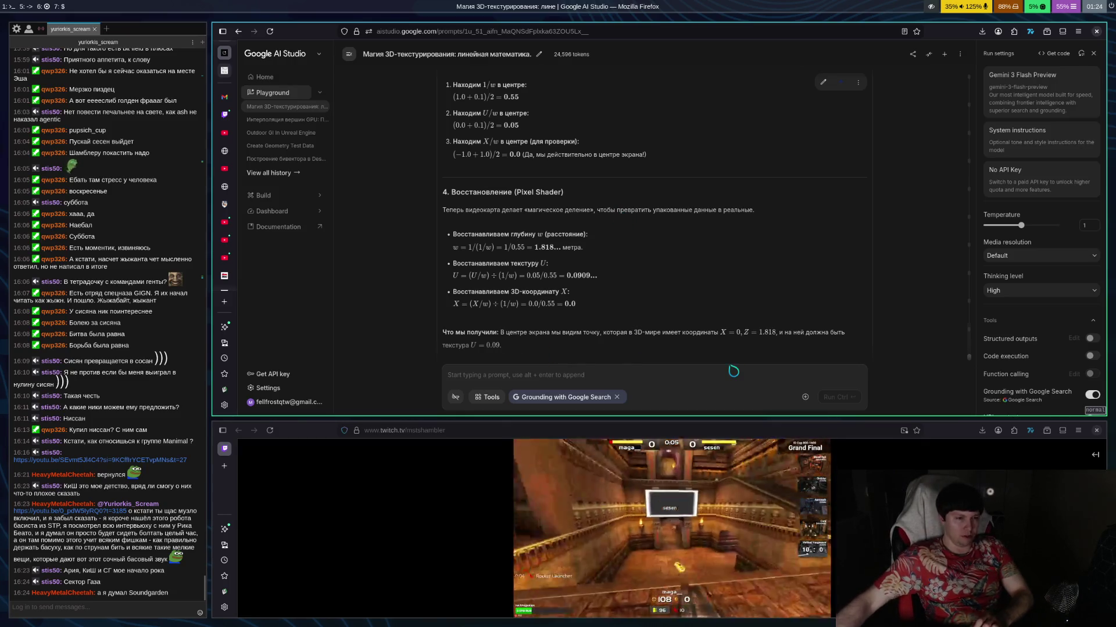
From the streamer's Twitch chat, open the Stone Temple Pilots Robert DeLeo interview on YouTube.
left_click(232, 125)
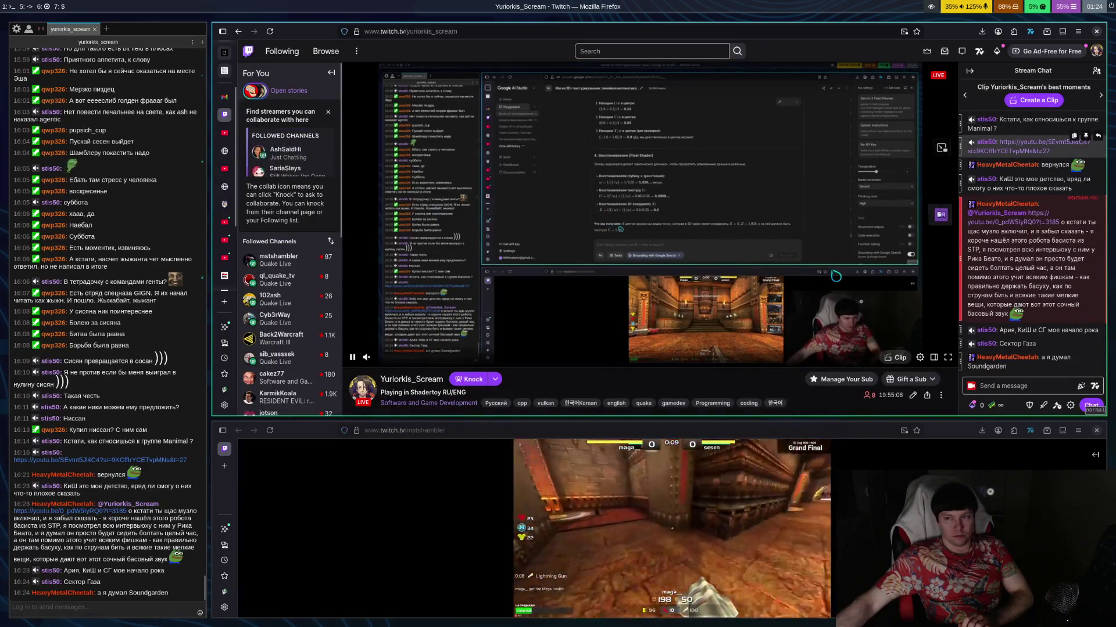
left_click(1018, 223)
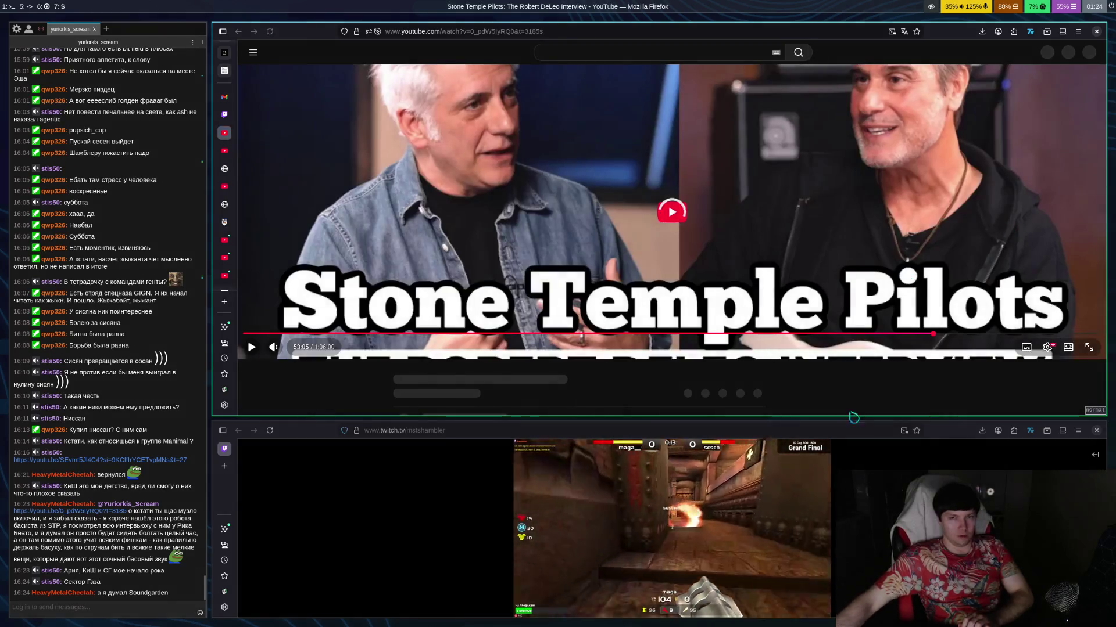
Play 'Stone Temple Pilots: The Robert DeLeo Interview' and let it run to about 54:50.
left_click(746, 315)
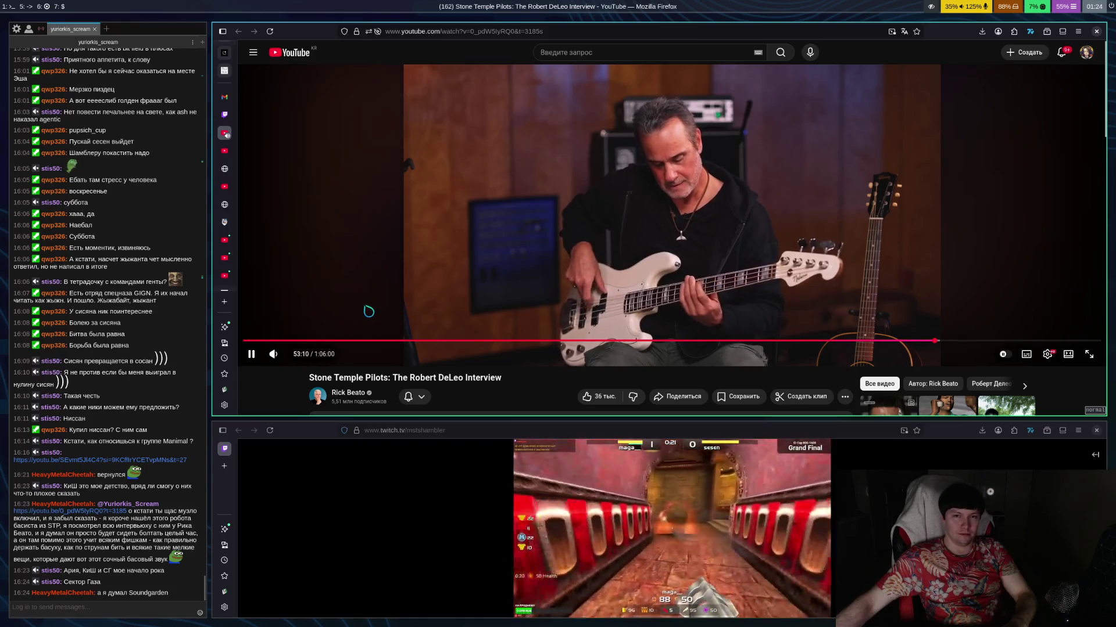
mouse_move(285, 359)
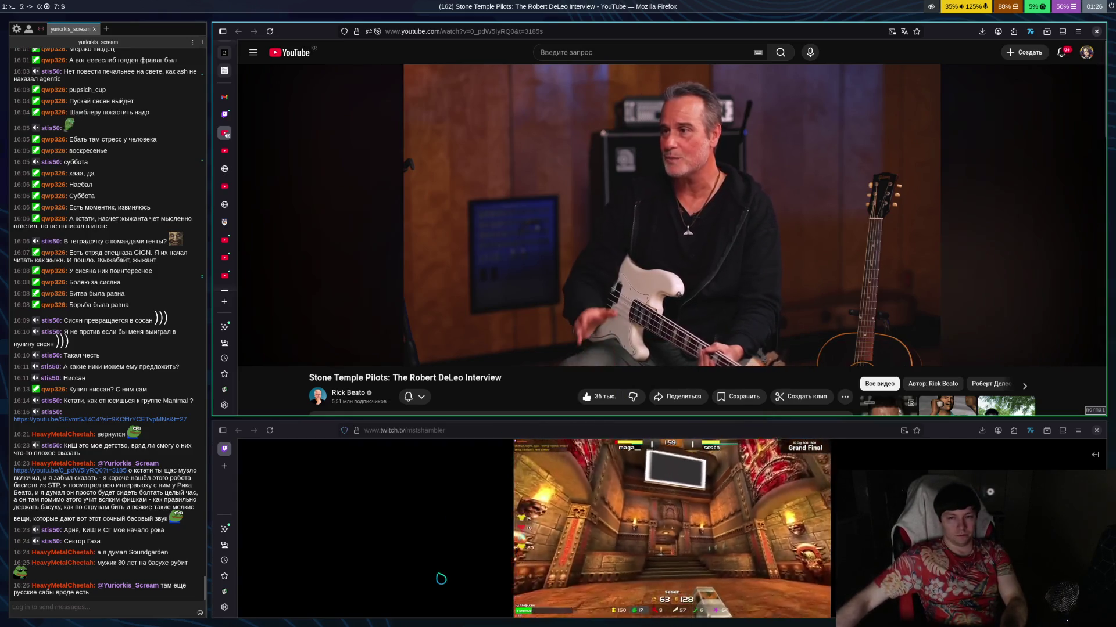
scroll(670, 279, "down", 4)
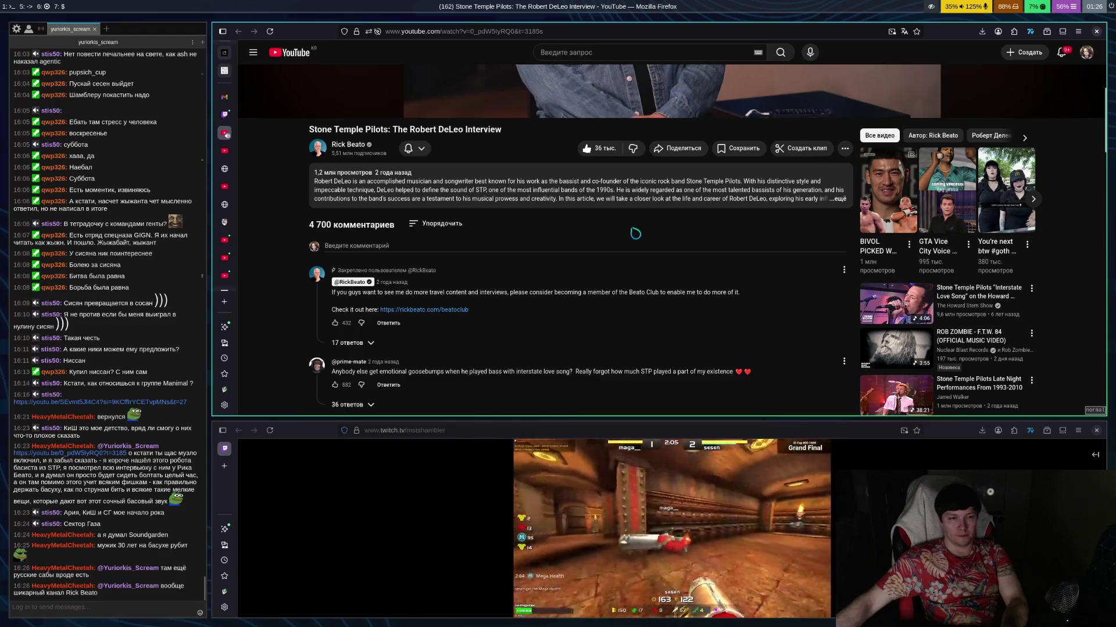
scroll(647, 223, "up", 4)
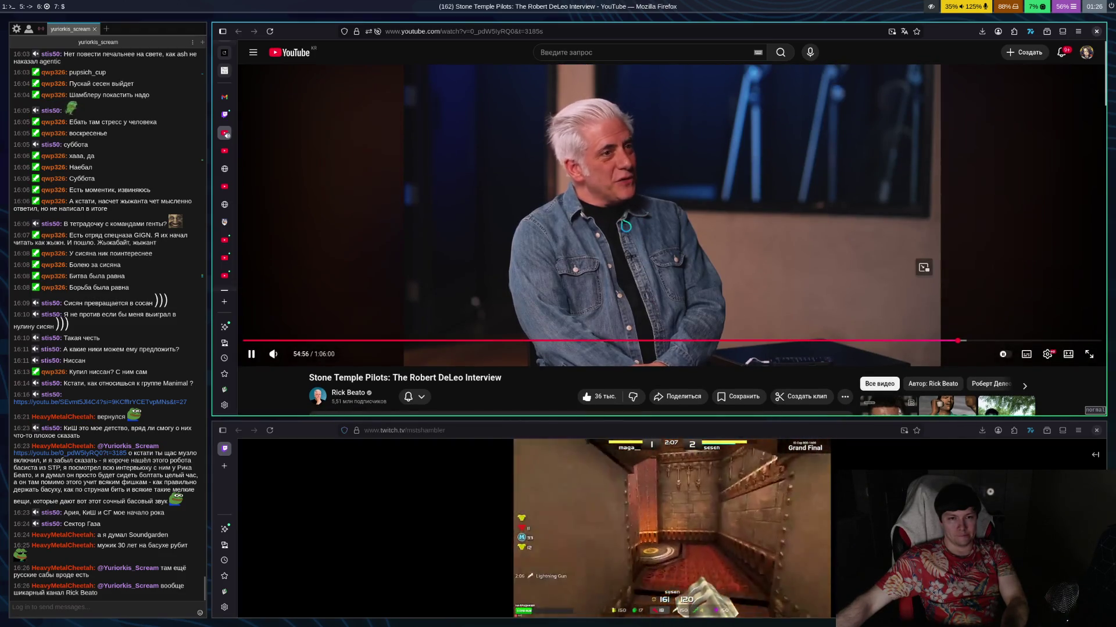
scroll(626, 223, "down", 2)
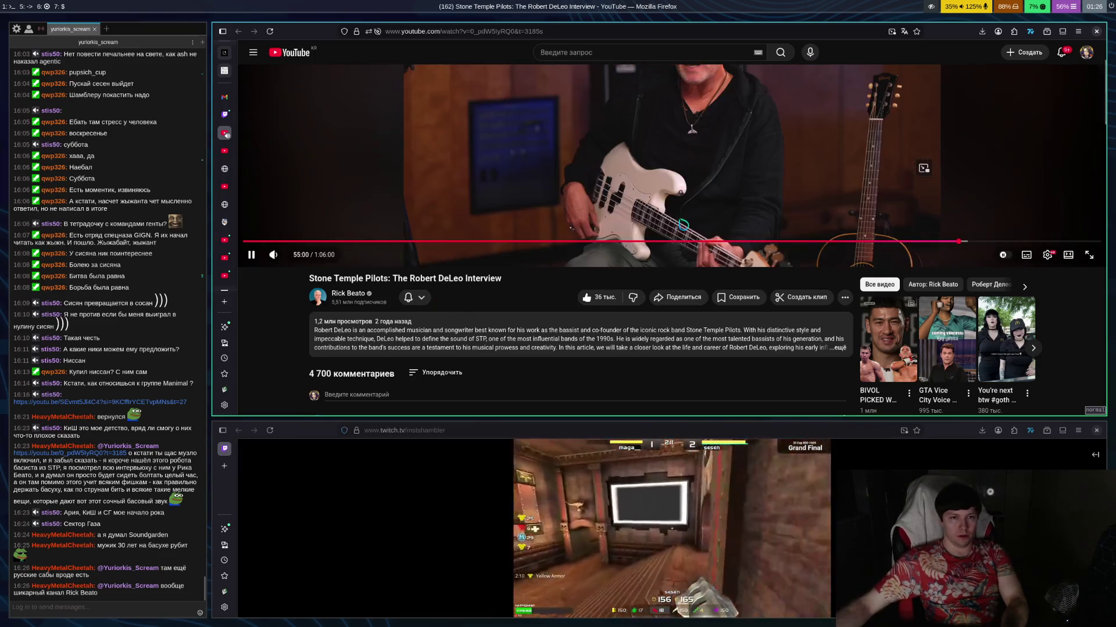
scroll(683, 224, "up", 2)
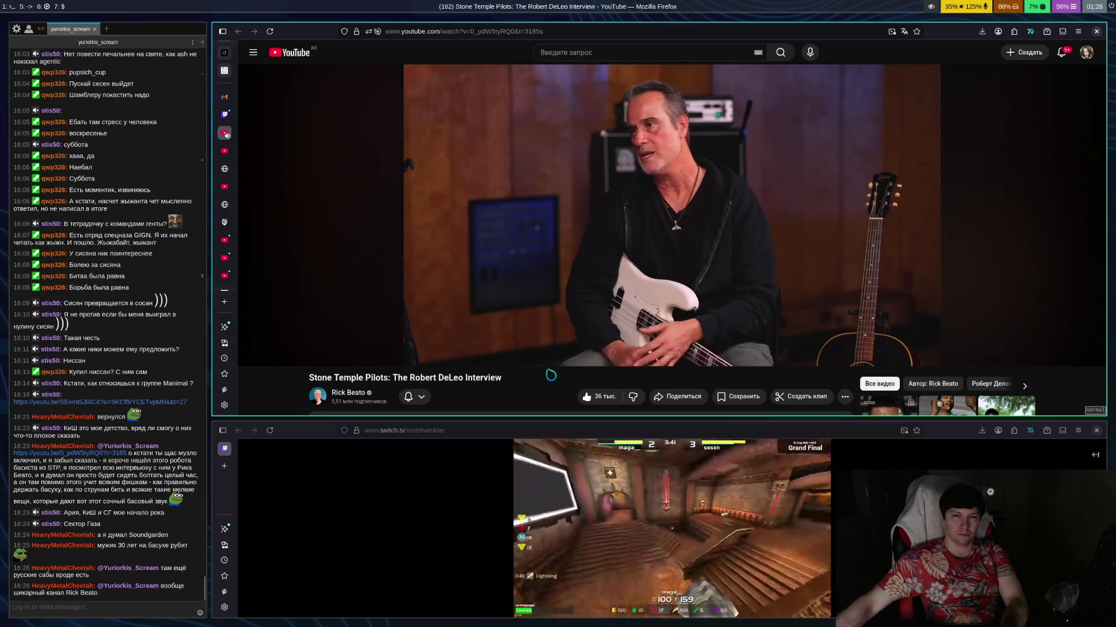
mouse_move(552, 366)
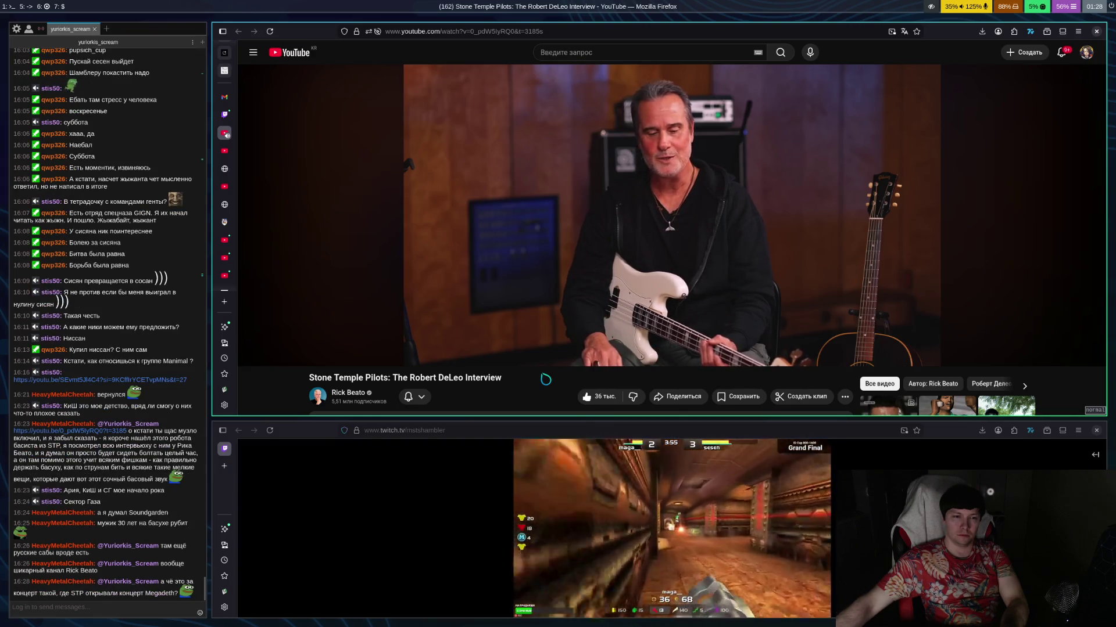
Pause the interview at 56:46 and go back to the Google AI Studio chat.
left_click(553, 212)
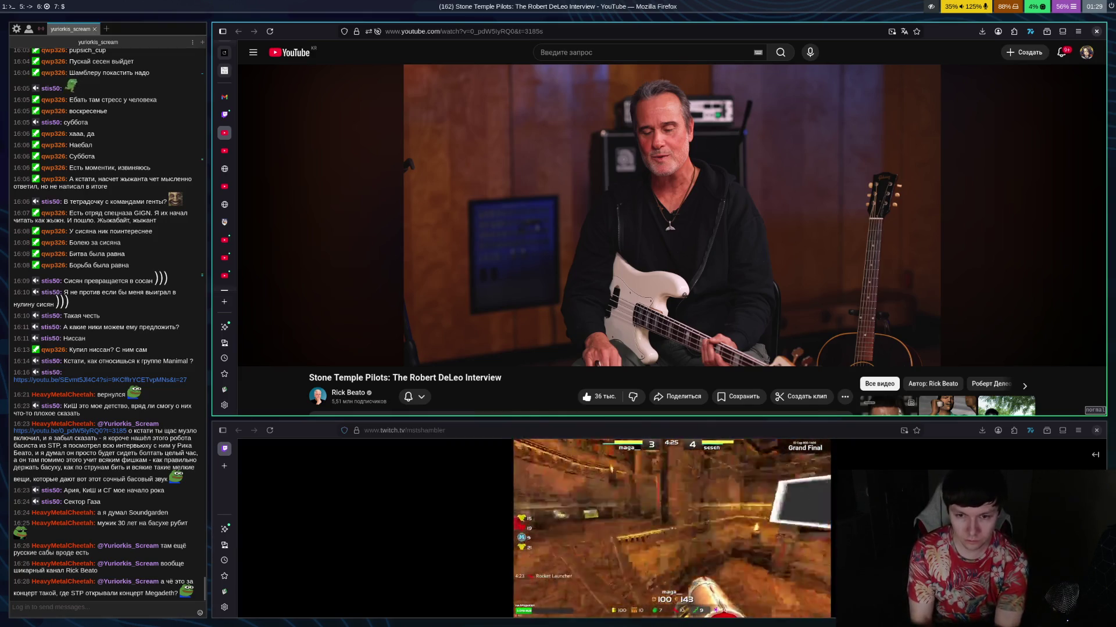
mouse_move(450, 144)
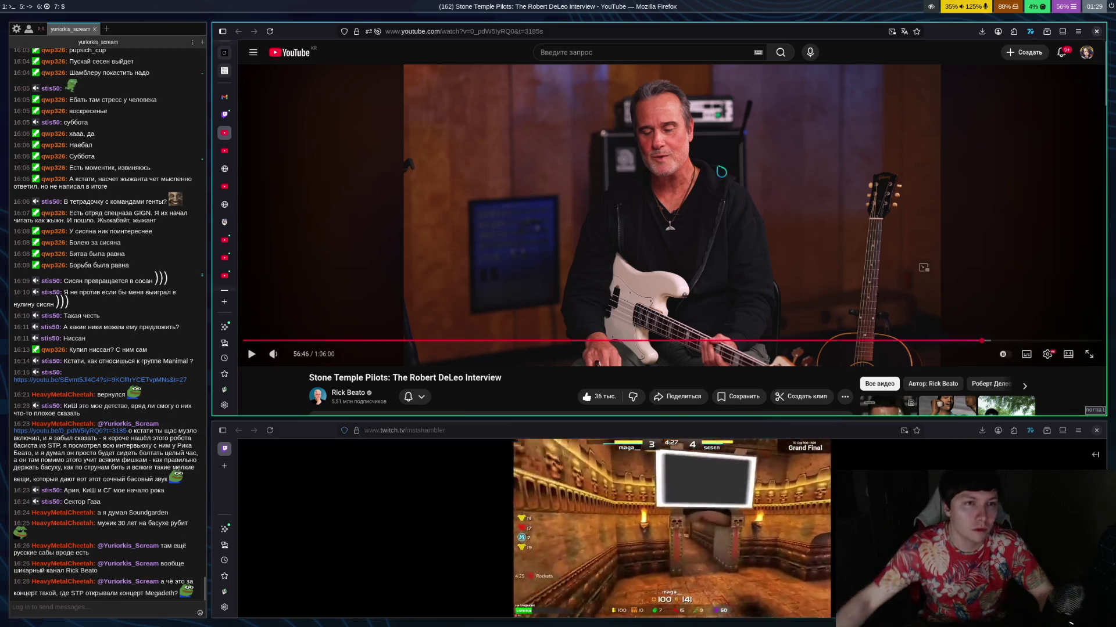
left_click(224, 52)
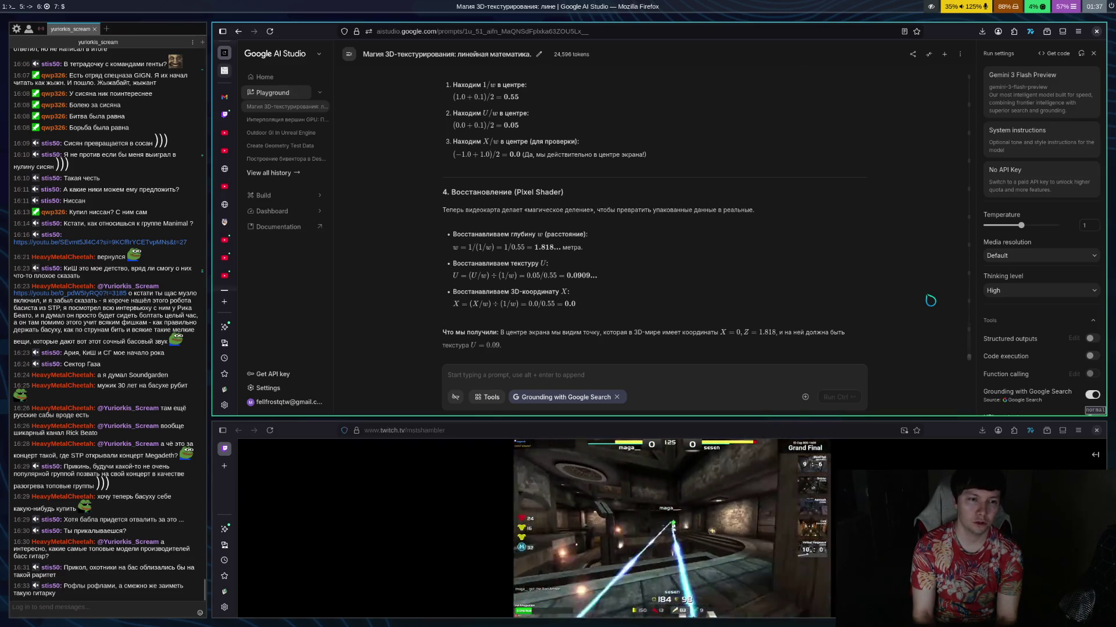
In Emacs, open cybe1.glsl from the recent files list in a new tab.
key("super+1")
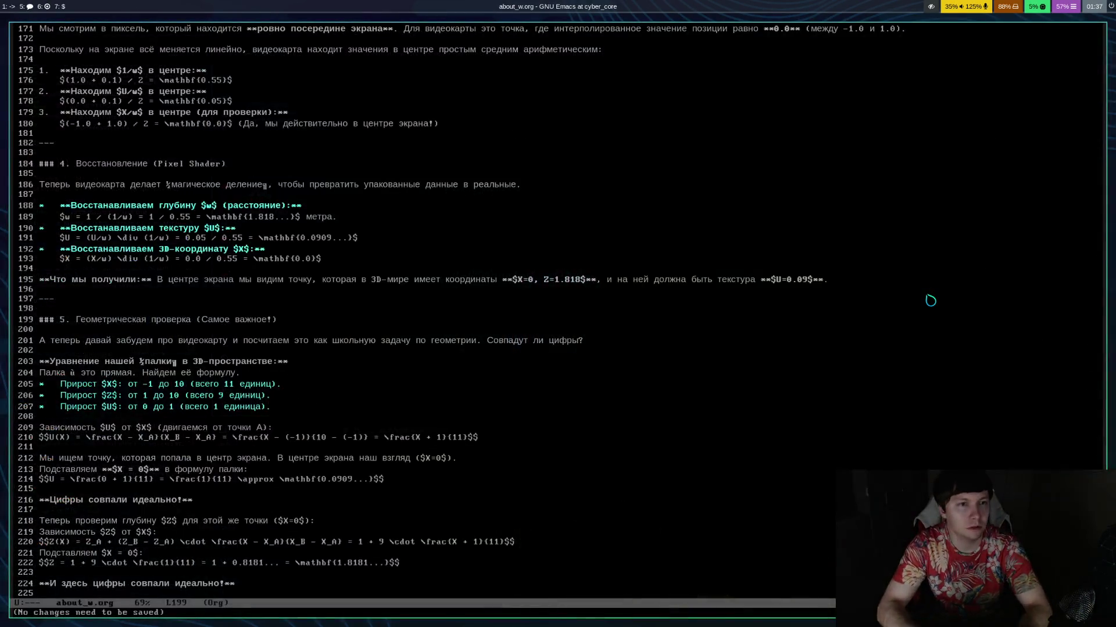
key("ctrl+x")
key("t")
key("2")
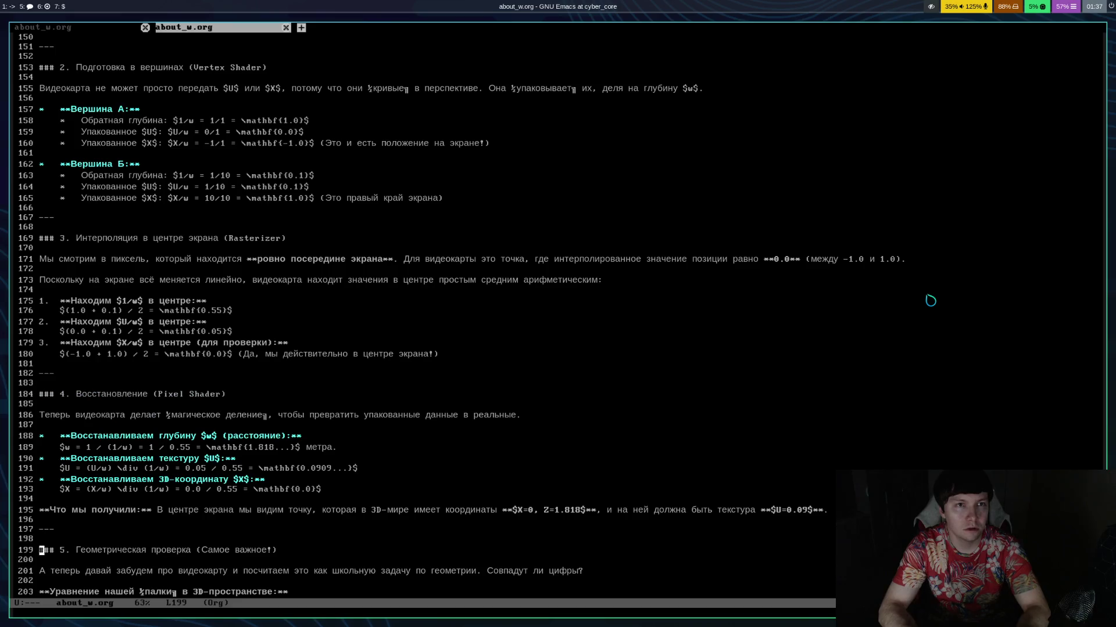
key("ctrl+x")
key("ctrl+r")
key("Down")
key("Down")
key("Return")
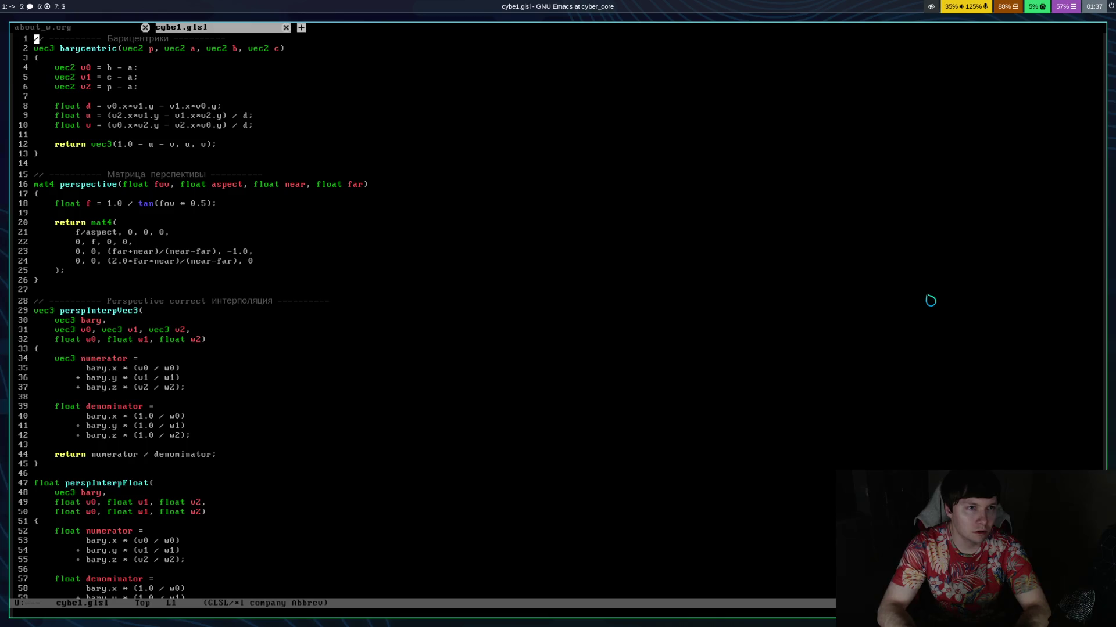
Review the perspInterpVec3 function and the perspInterpFloat numerator, saving the file.
key("ctrl+v")
key("Down")
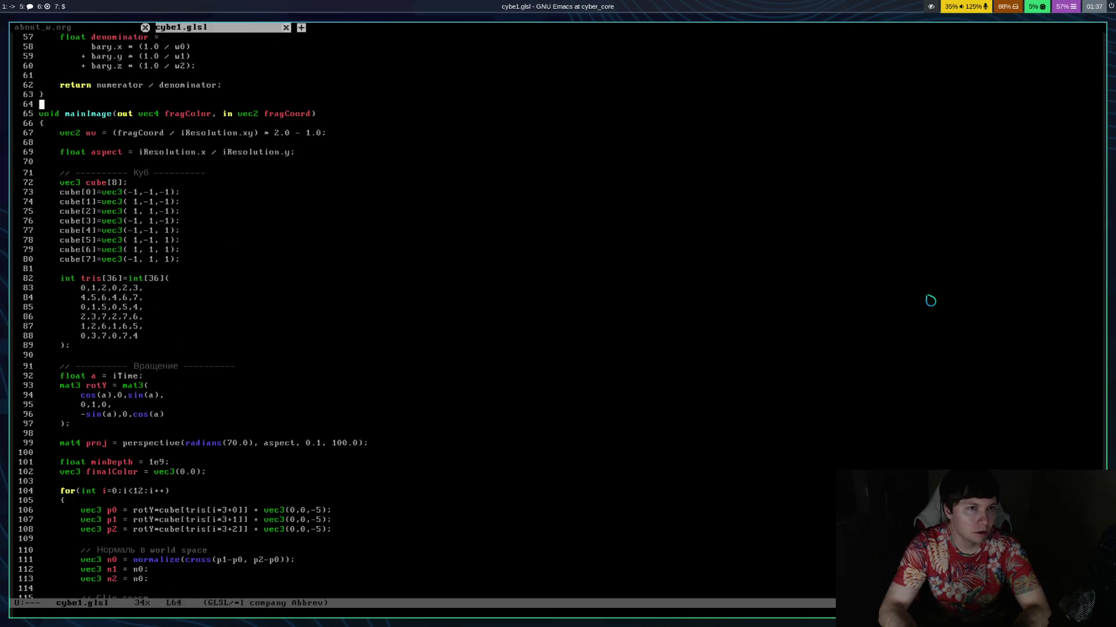
key("ctrl+alt+a")
key("Up")
key("Up")
key("Up")
key("ctrl+l")
key("ctrl+x")
key("ctrl+s")
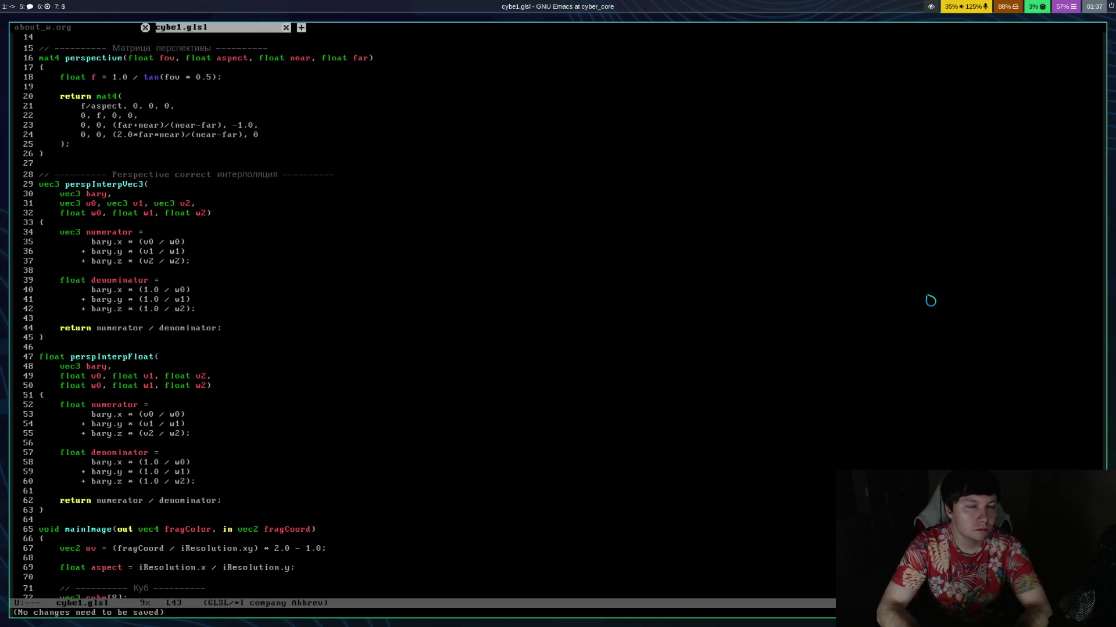
key("Down")
key("Down")
key("Down")
key("ctrl+l")
key("ctrl+x")
key("ctrl+s")
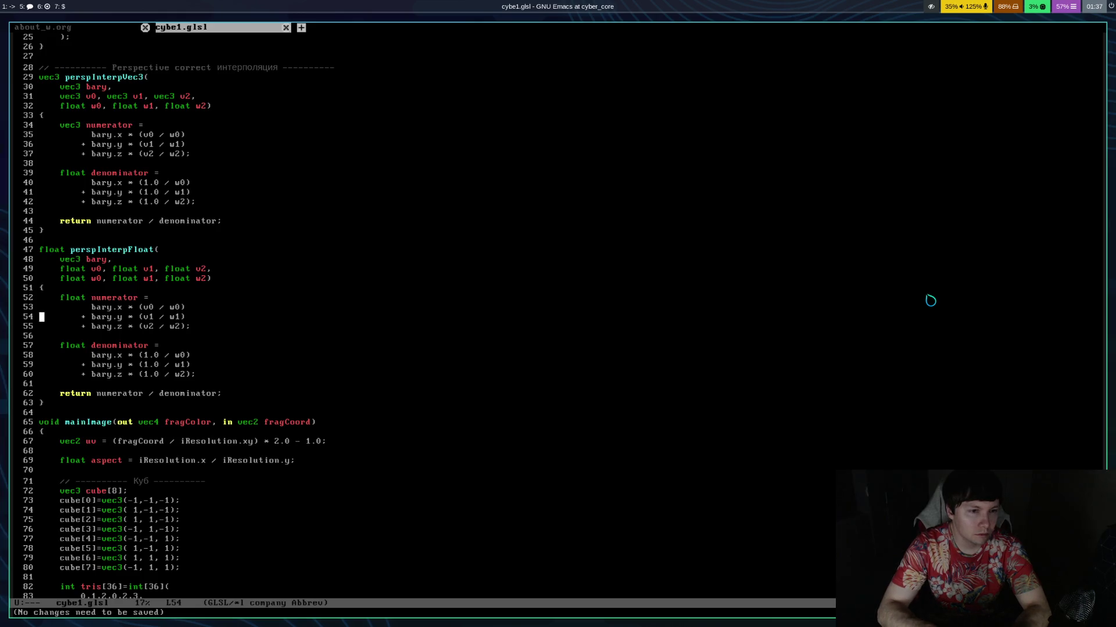
Inspect the perspective-correct depth calculation near the end of the shader and save.
key("alt+greater")
key("Up")
key("Up")
key("Up")
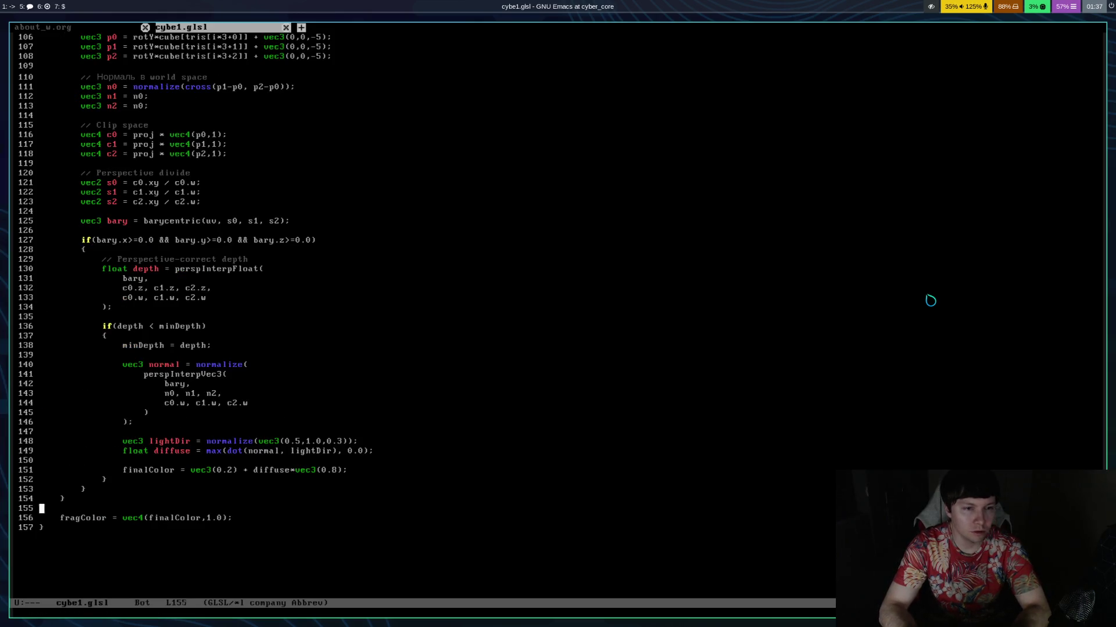
key("Down")
key("Down")
key("ctrl+l")
key("ctrl+x")
key("ctrl+s")
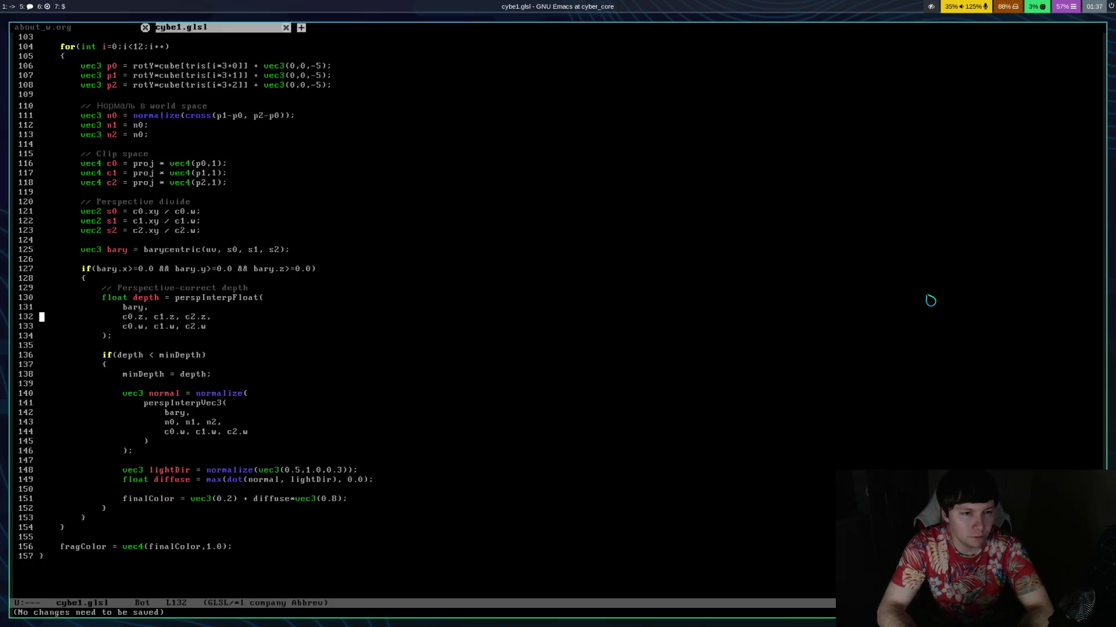
key("Down")
key("Down")
key("Down")
key("ctrl+x")
Center on the perspInterpFloat denominator, save, and bring up the AI Studio notes on workspace 5.
key("ctrl+s")
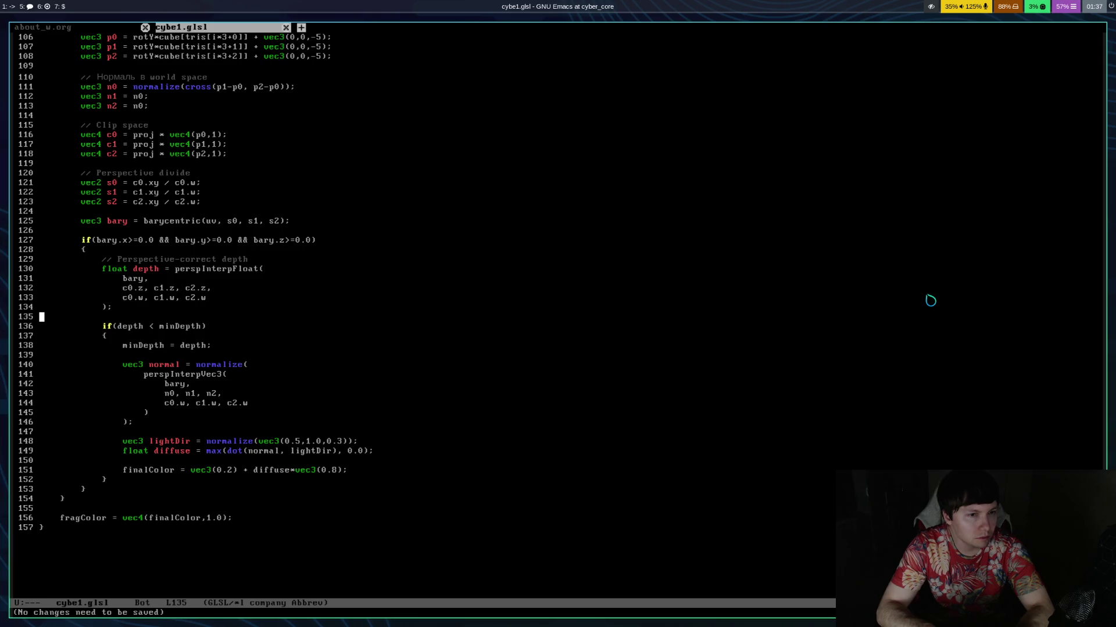
key("Page_Up")
key("Up")
key("Up")
key("Up")
key("Up")
key("Up")
key("Up")
key("ctrl+l")
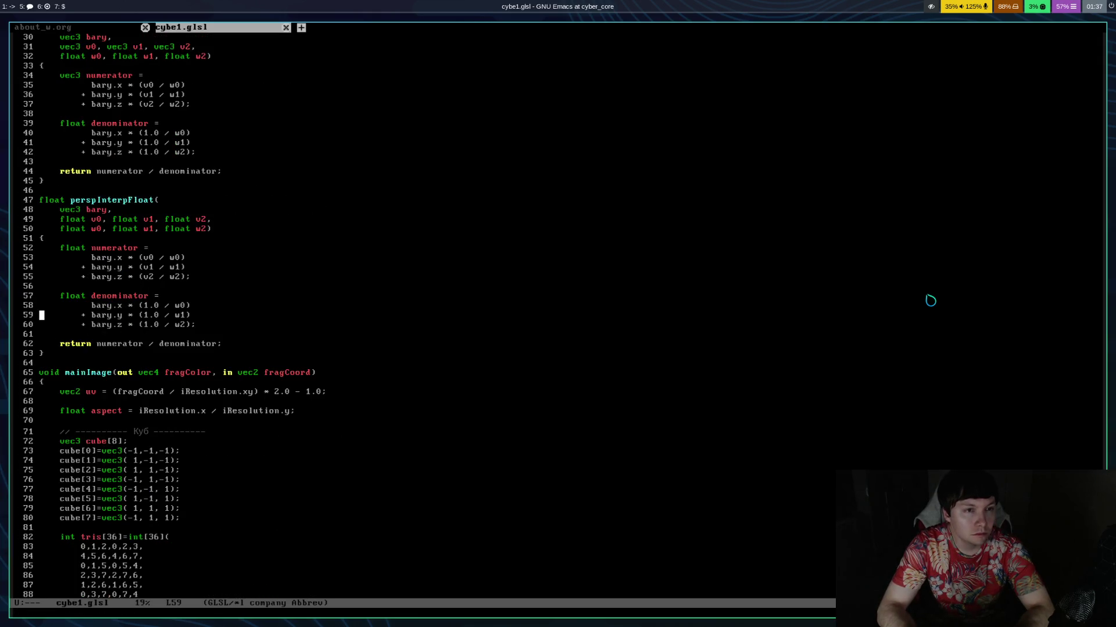
key("ctrl+x")
key("ctrl+s")
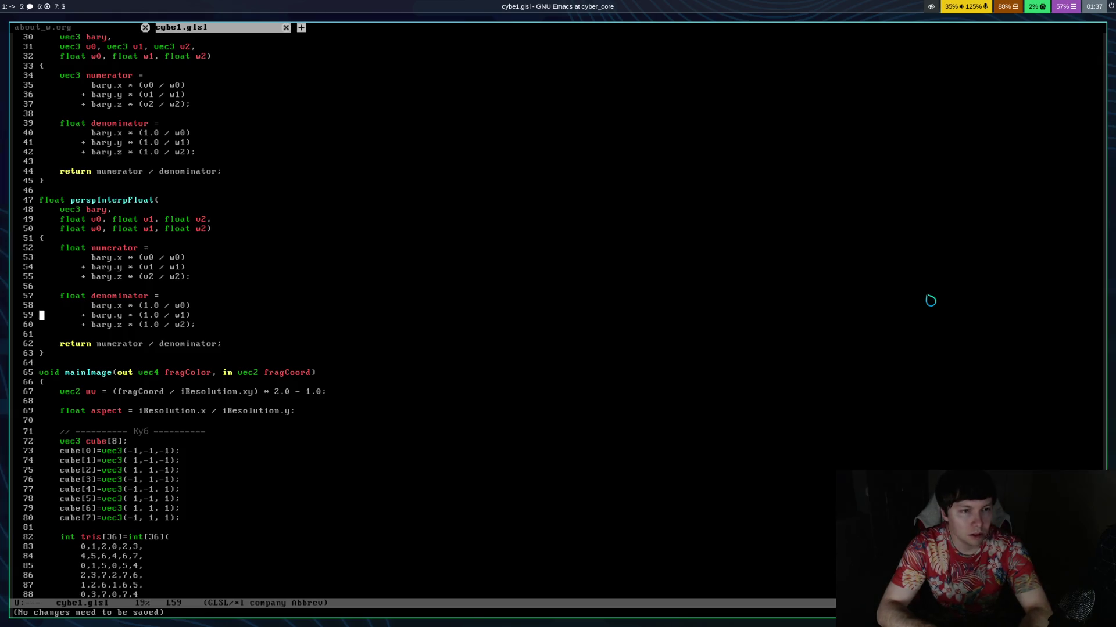
key("super+5")
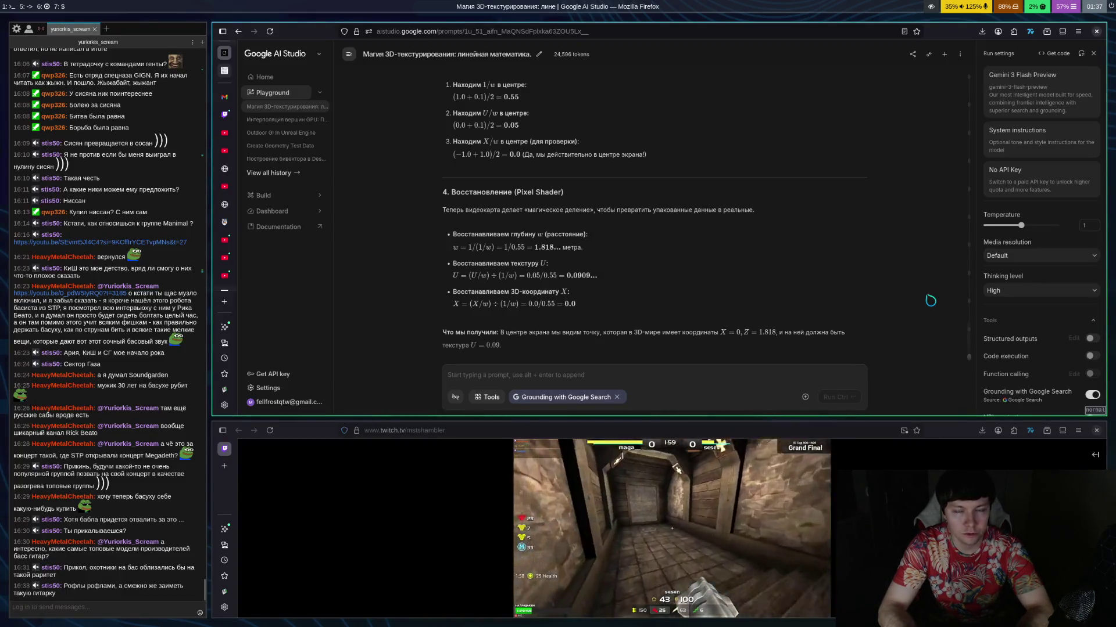
In a terminal's Python REPL, evaluate 0.55 / (1/0.55), giving 0.30250000000000005.
key("super+p")
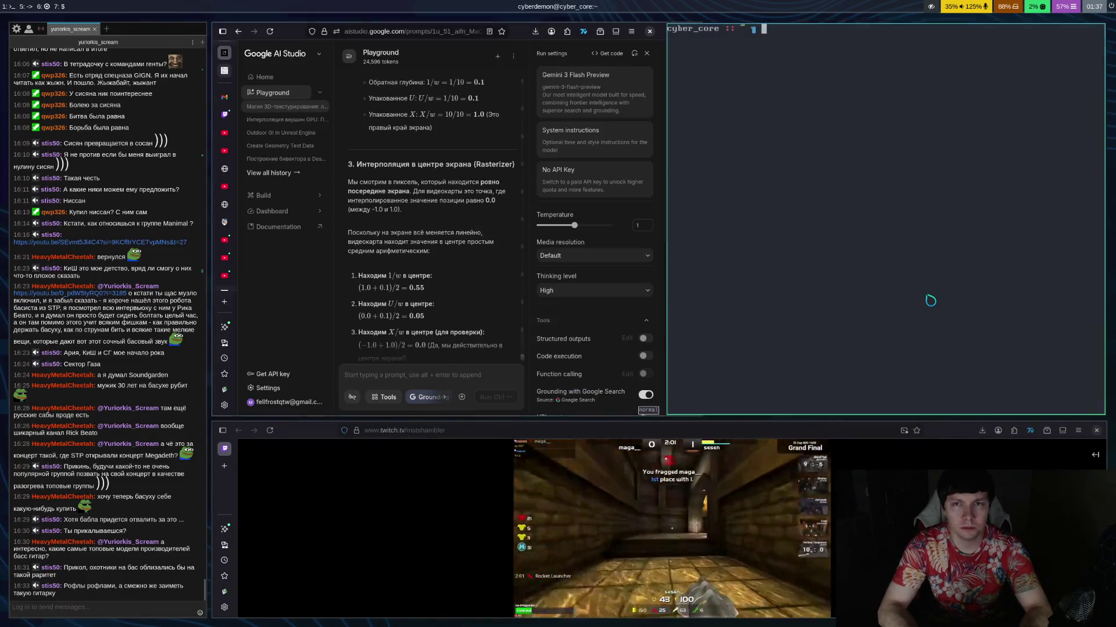
type("python30")
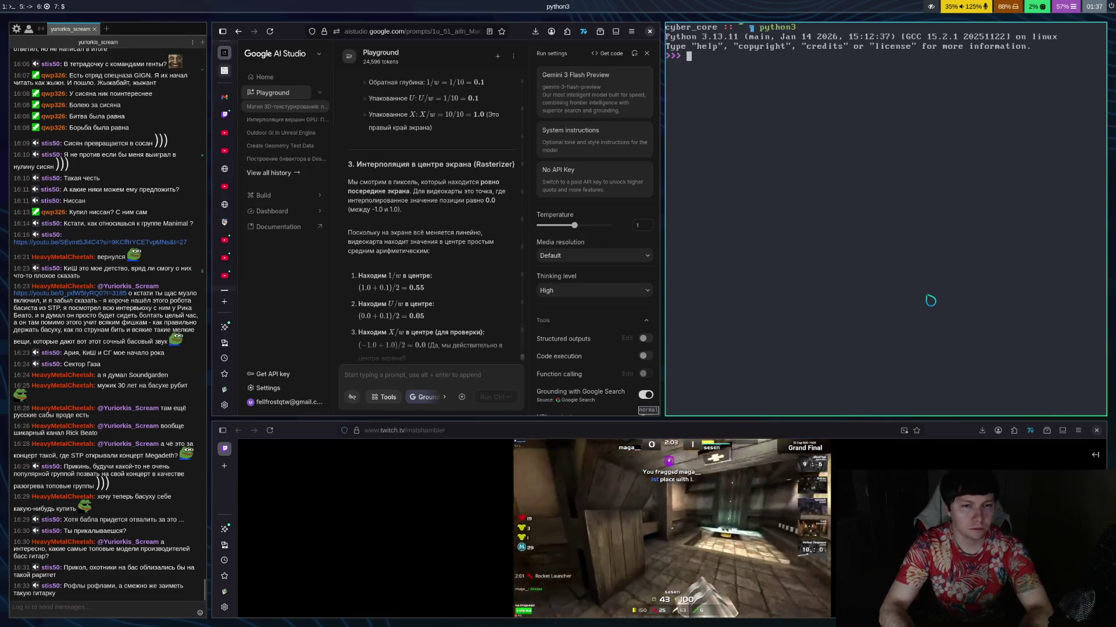
type(".")
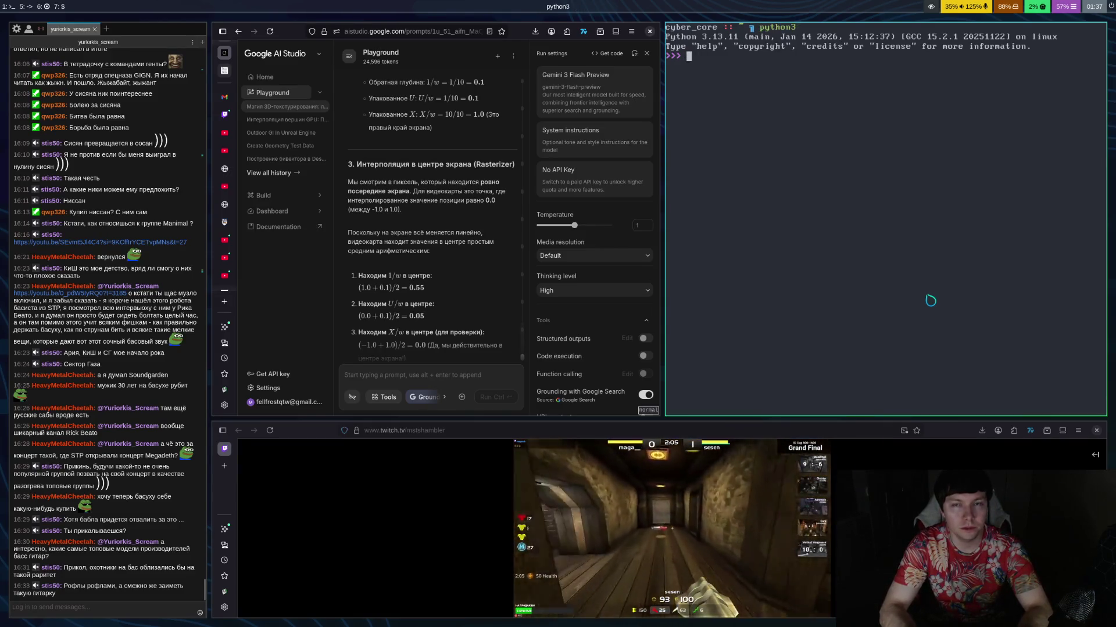
type("55 ")
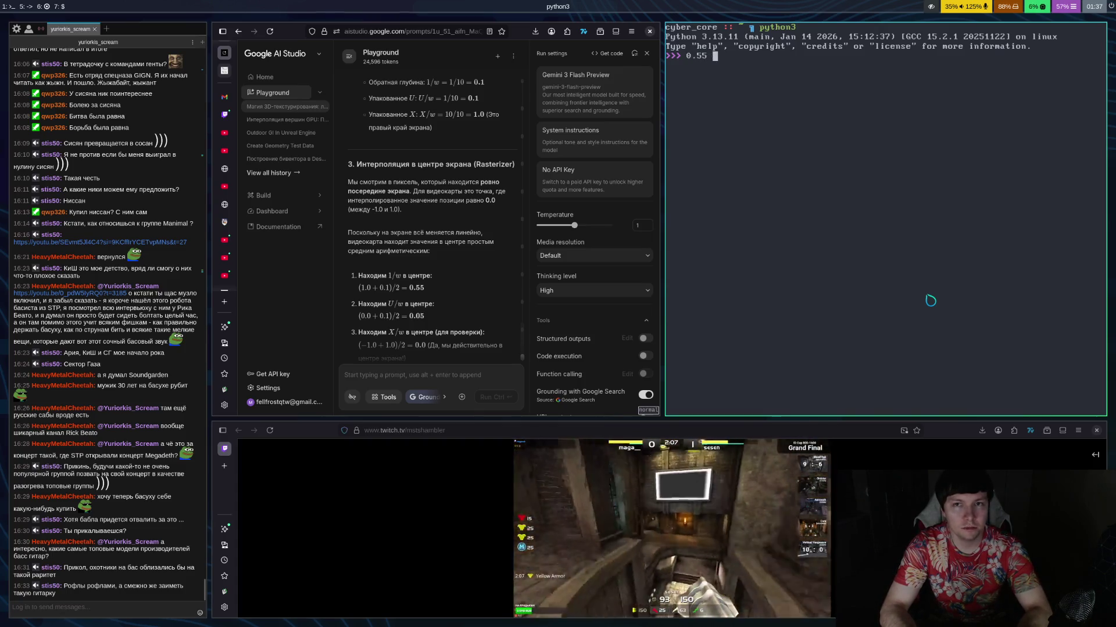
type("/ ( ")
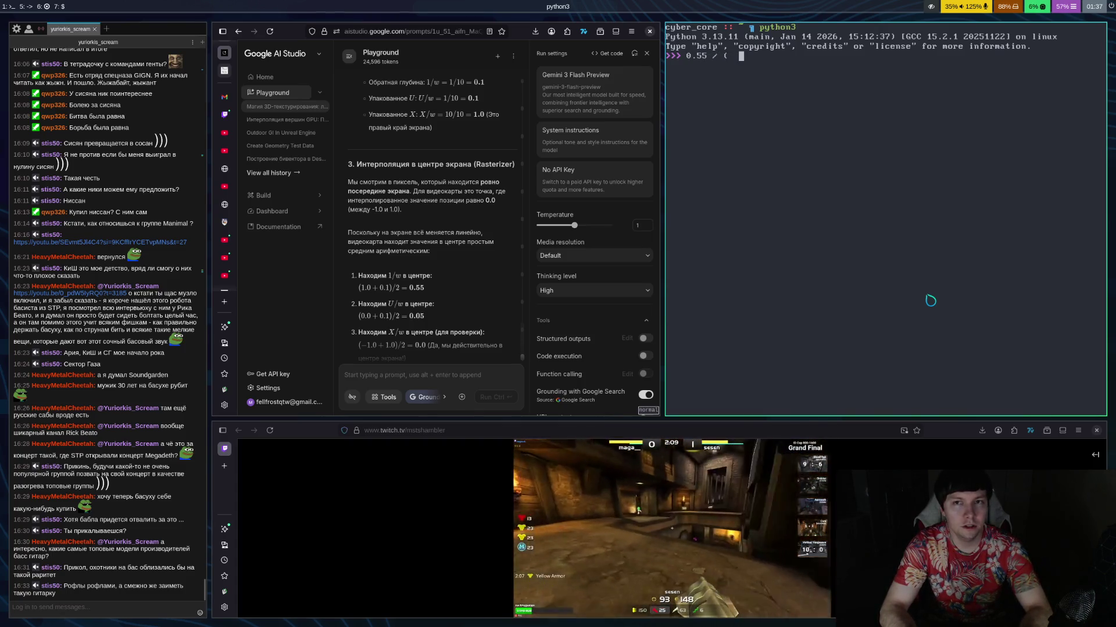
type("1/0")
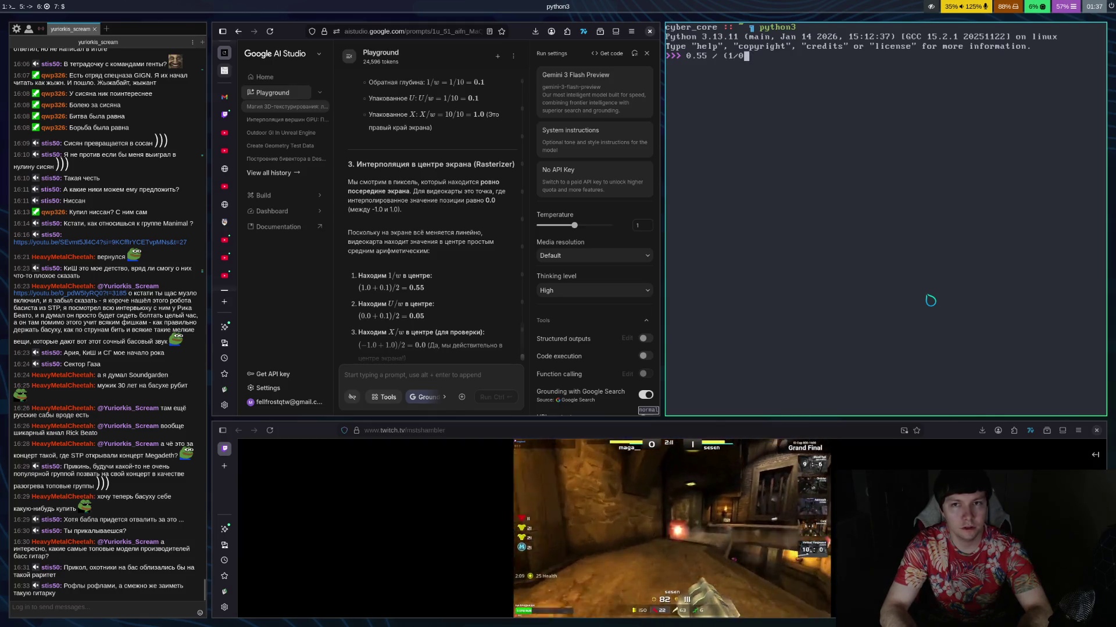
type(".55)")
key("Return")
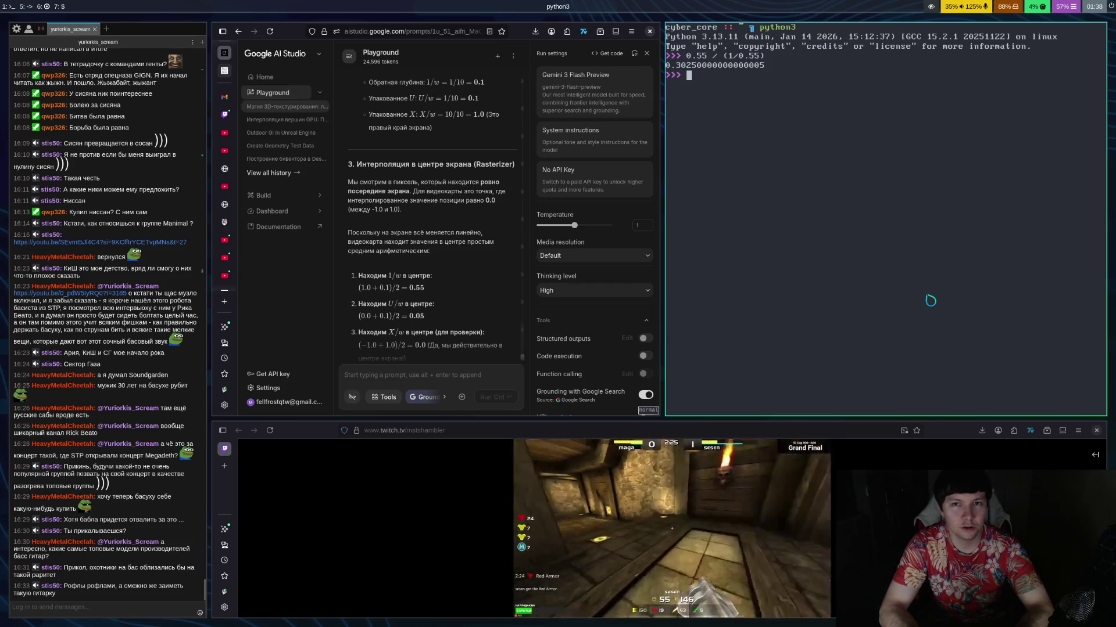
Evaluate 0.55 / 0.55 to get 1.0, then exit Python and close the terminal.
type("0.55 ")
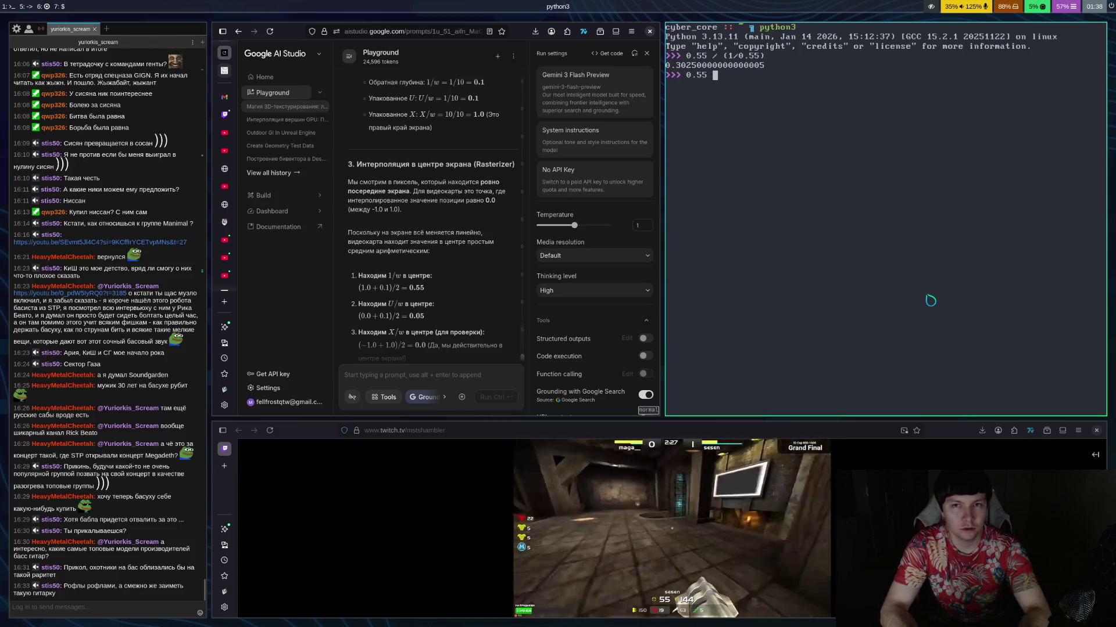
type("/ 0.55")
key("Return")
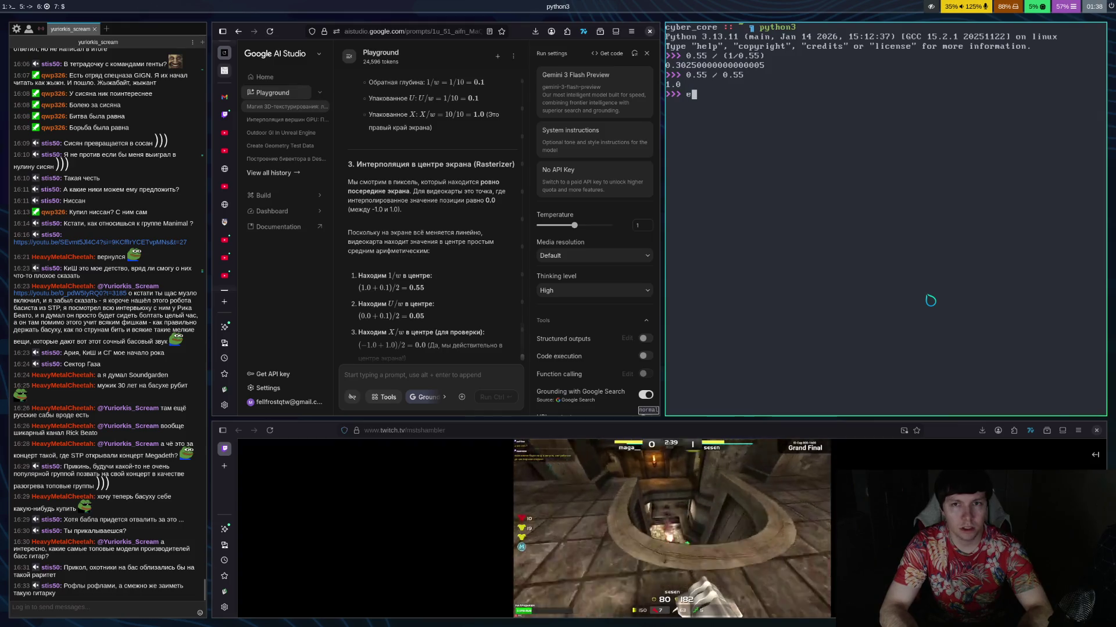
type("exit")
key("Return")
type("exit")
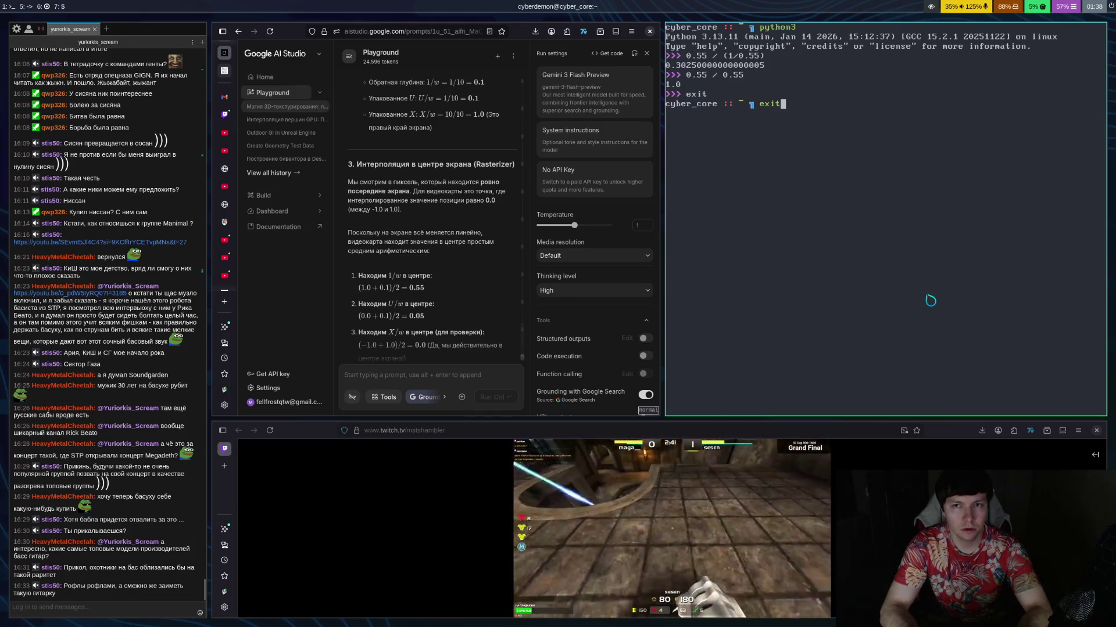
key("Return")
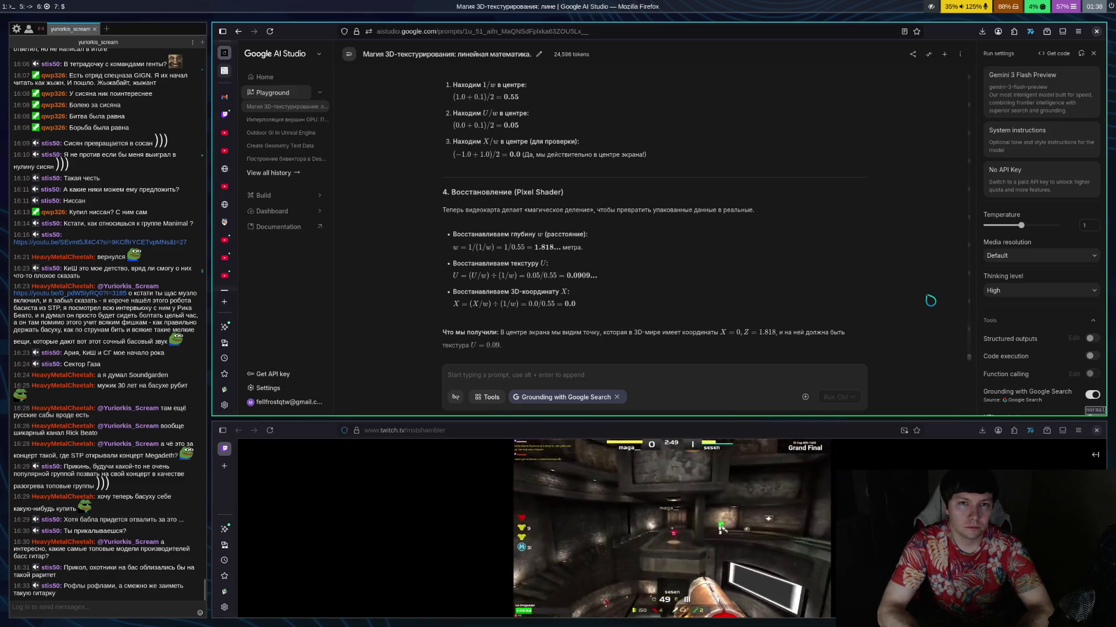
Switch to workspace 1, where Emacs shows cybe1.glsl at perspInterpFloat and mainImage.
key("super+1")
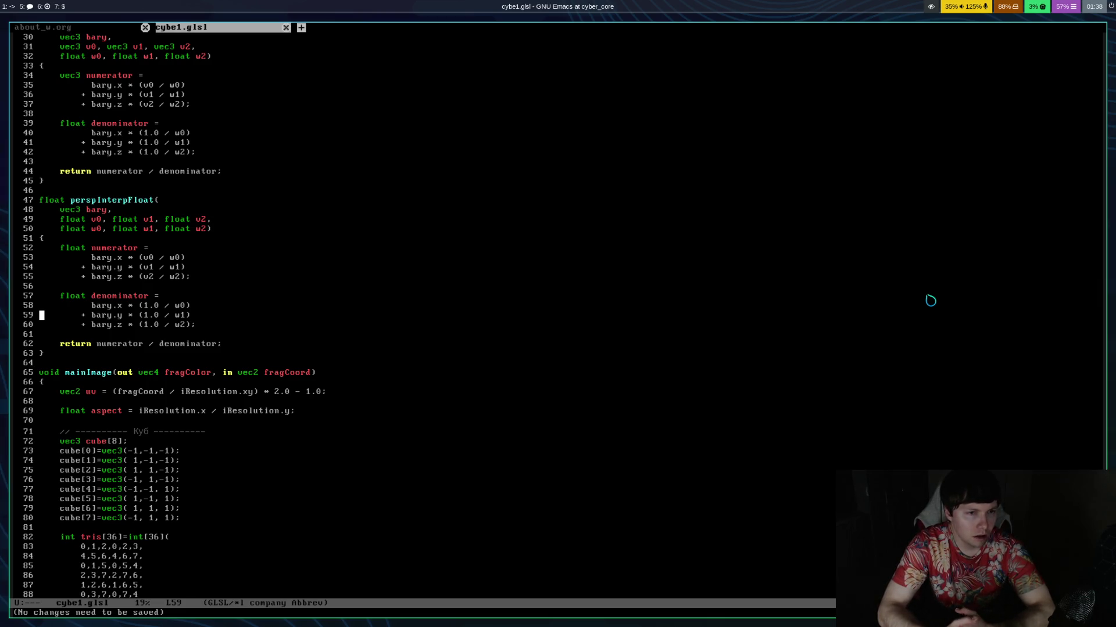
key("super+5")
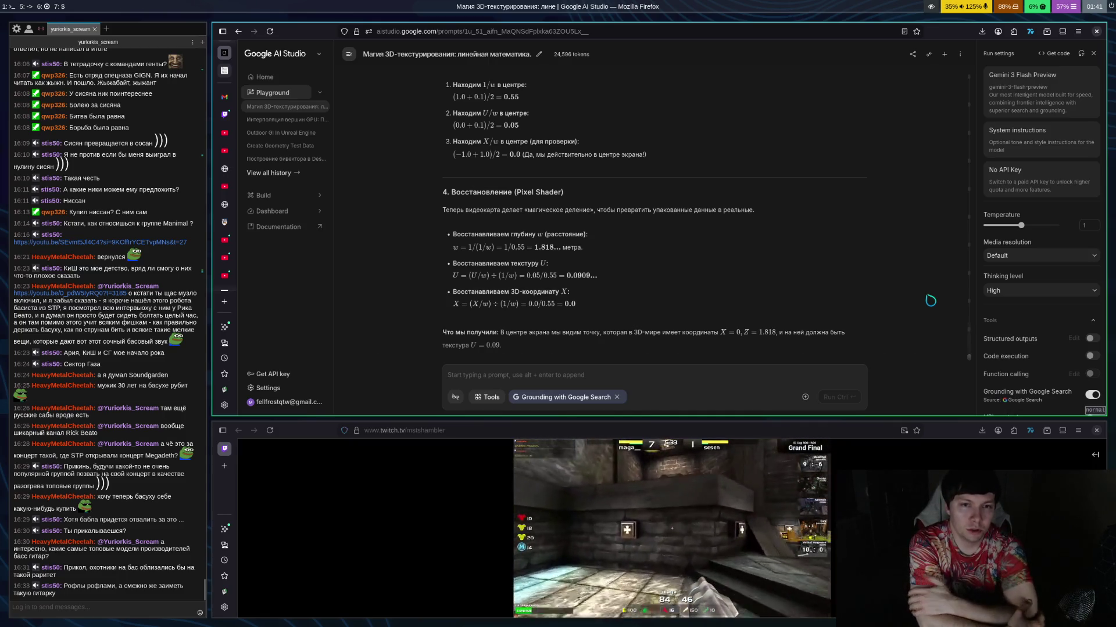
key("super+1")
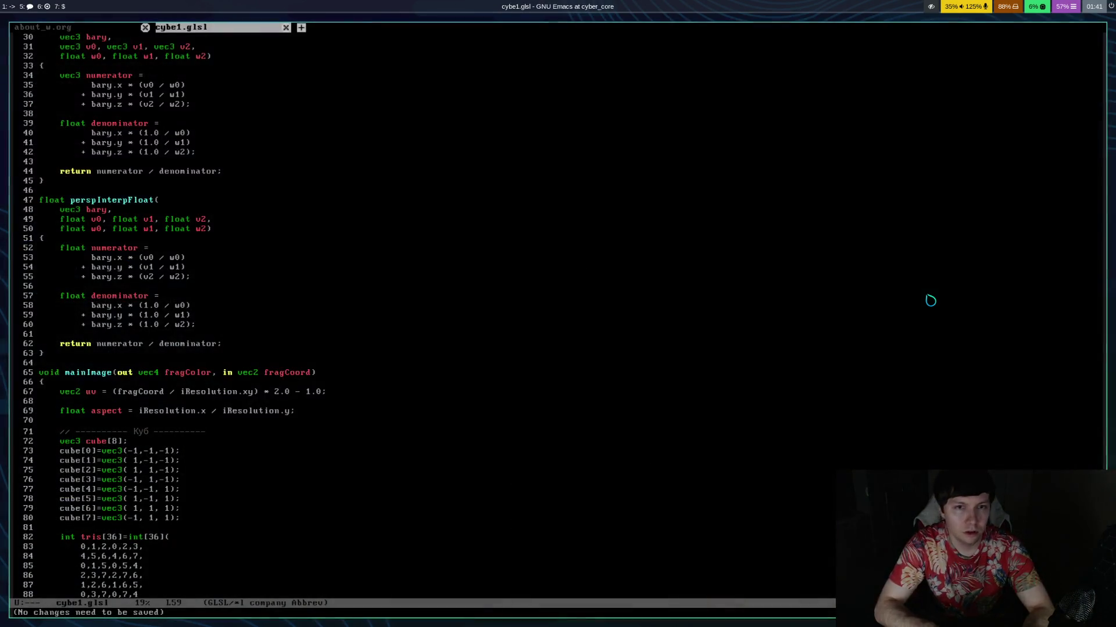
Step through perspInterpFloat lines 54–62, including its return line, then switch to the AI Studio notes.
key("Up")
key("Up")
key("Up")
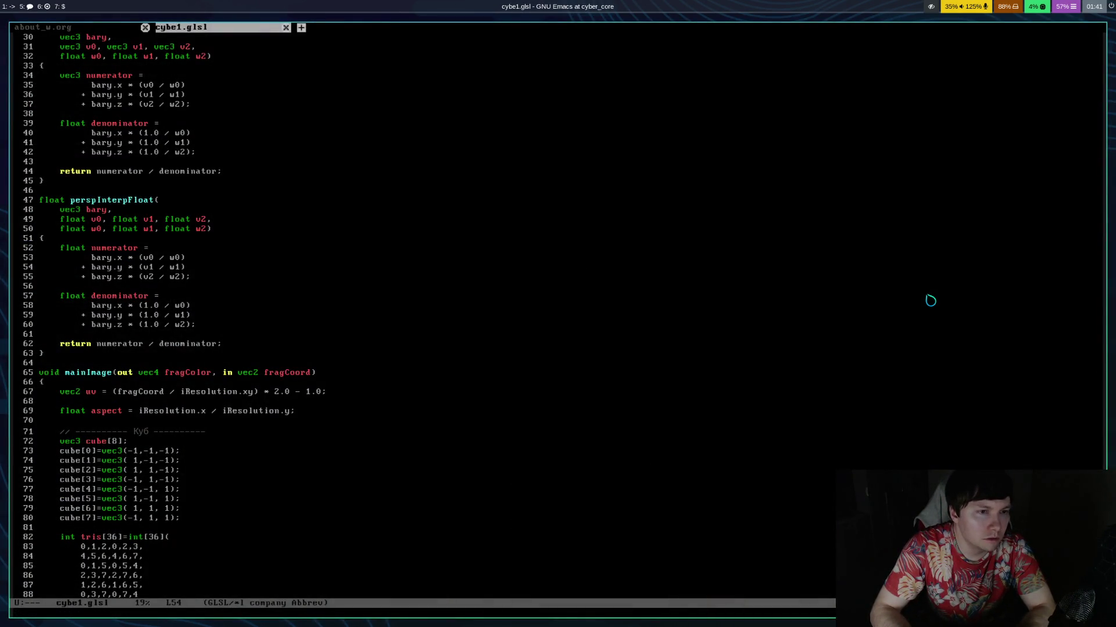
key("Down")
key("Down")
key("Down")
key("alt+f")
key("alt+f")
key("alt+b")
key("Up")
key("Up")
key("Up")
key("Up")
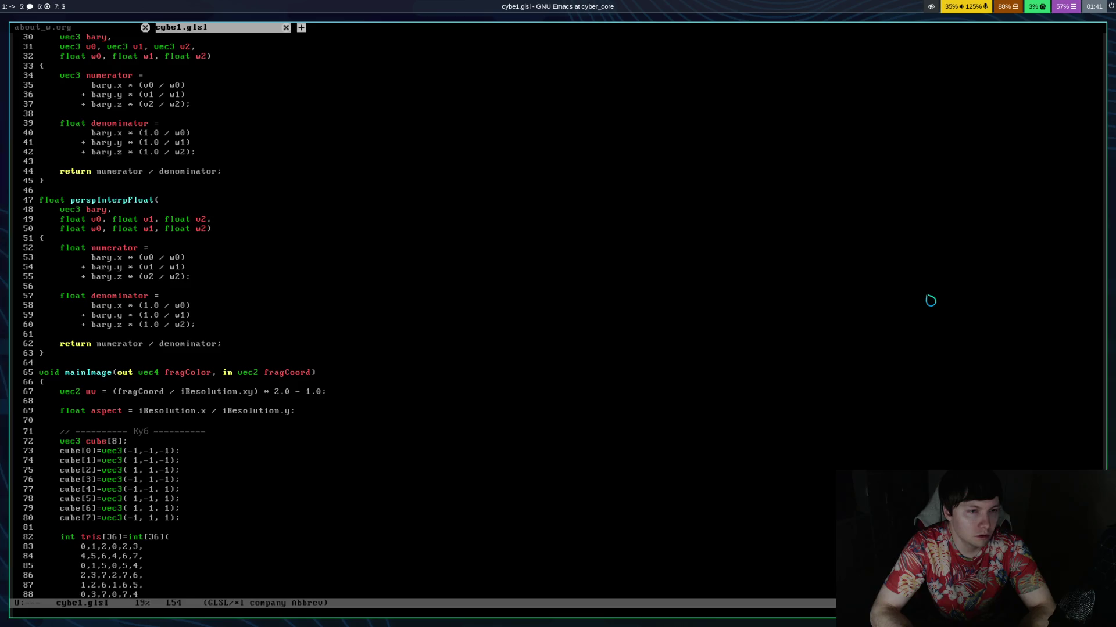
key("super+5")
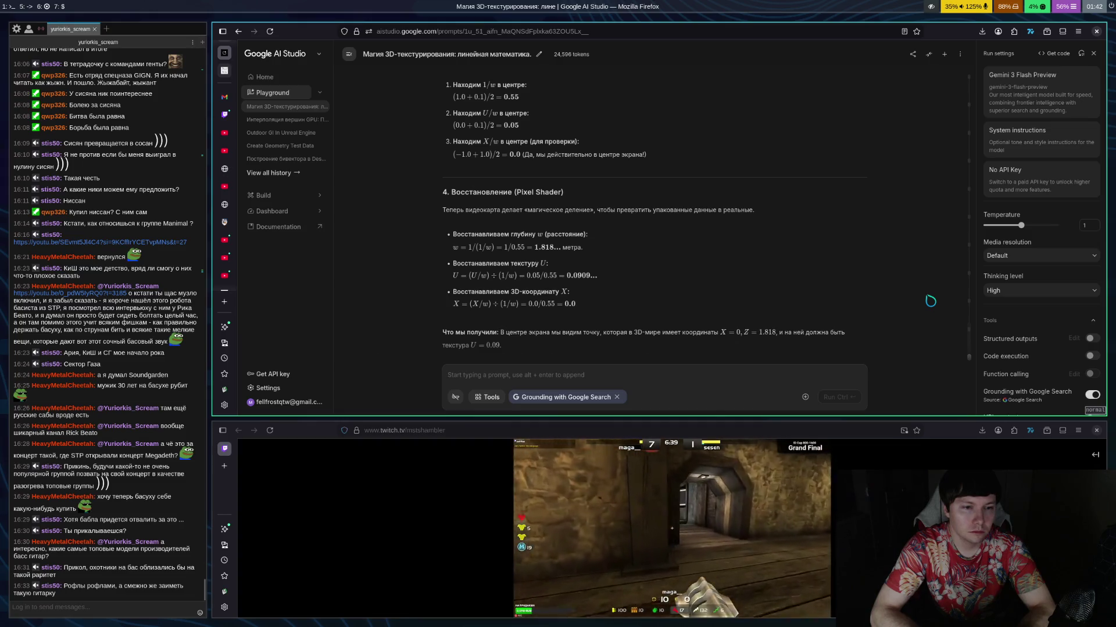
Switch to workspace 1 to bring Emacs with cybe1.glsl's perspInterpFloat back in front.
key("super+1")
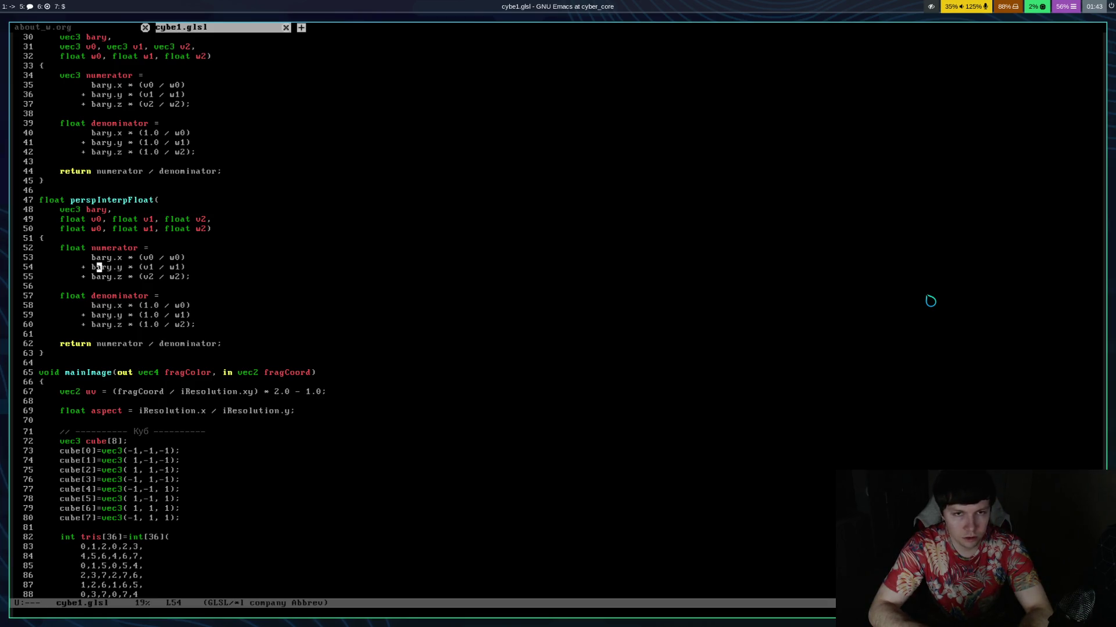
Run python3 in a new terminal, compute 1/10 * 0.5 = 0.05, exit, and return to the AI Studio notes.
key("super+Return")
type("python3")
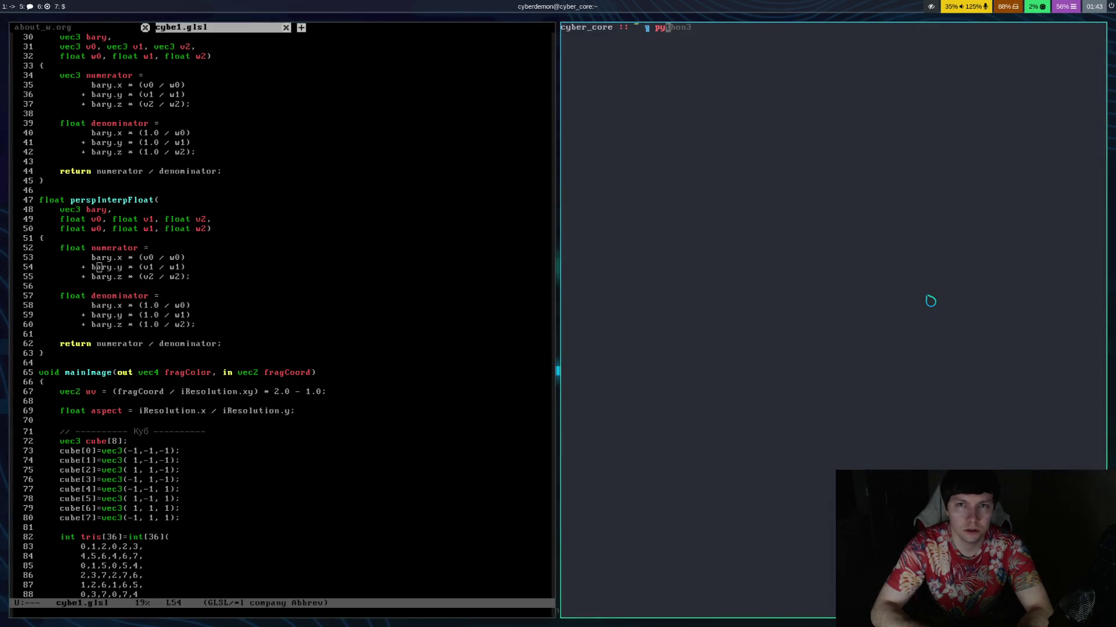
key("Return")
type("1/")
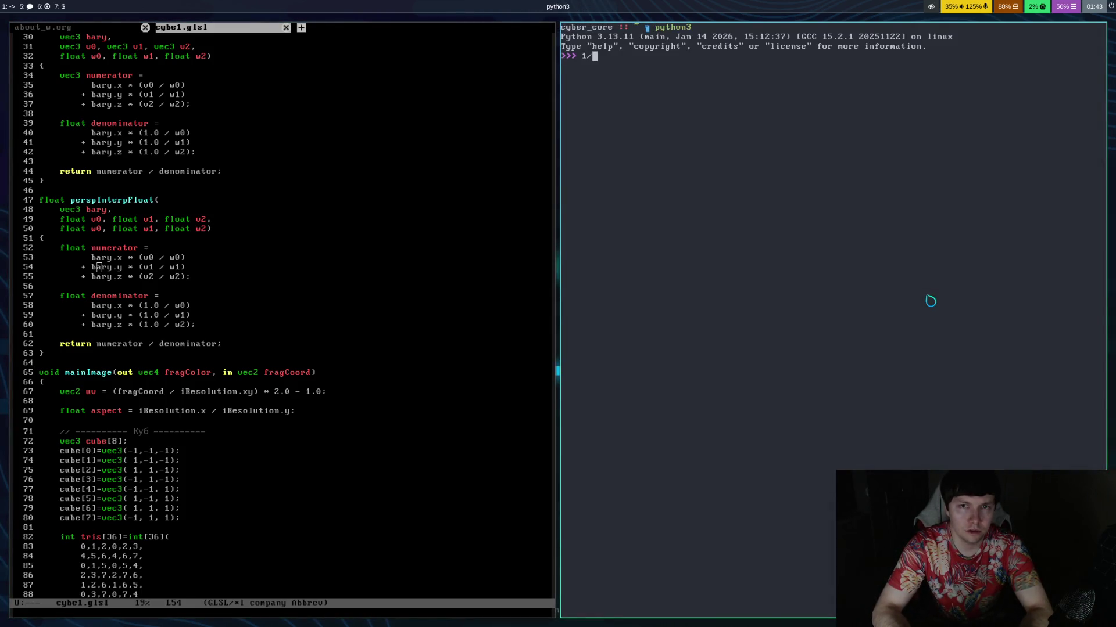
type("10 * 0.5")
key("Return")
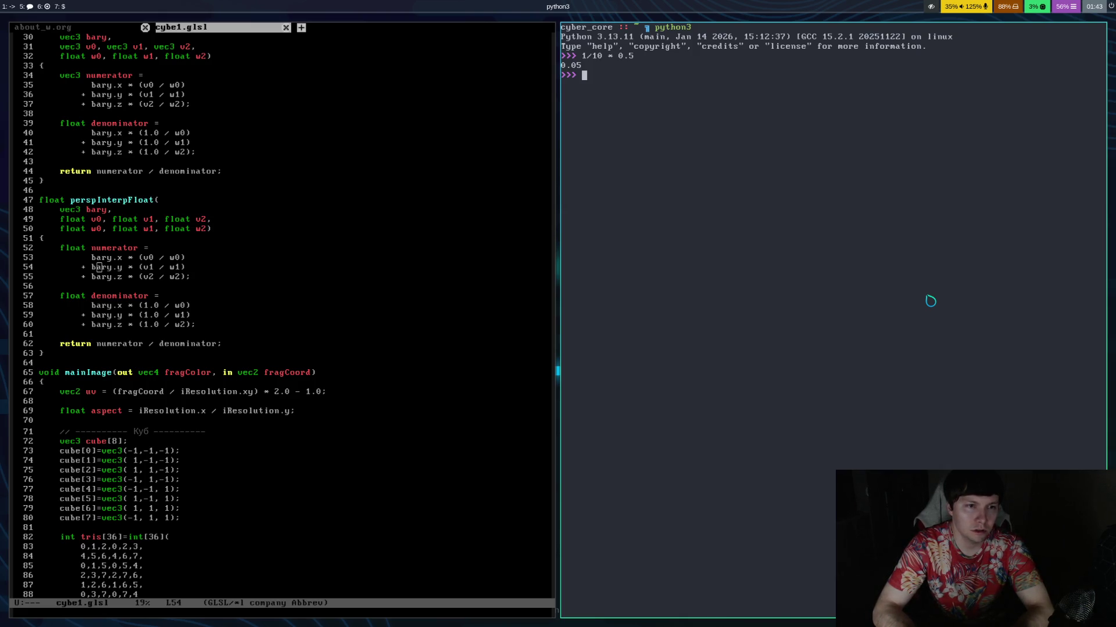
type("exit")
key("Return")
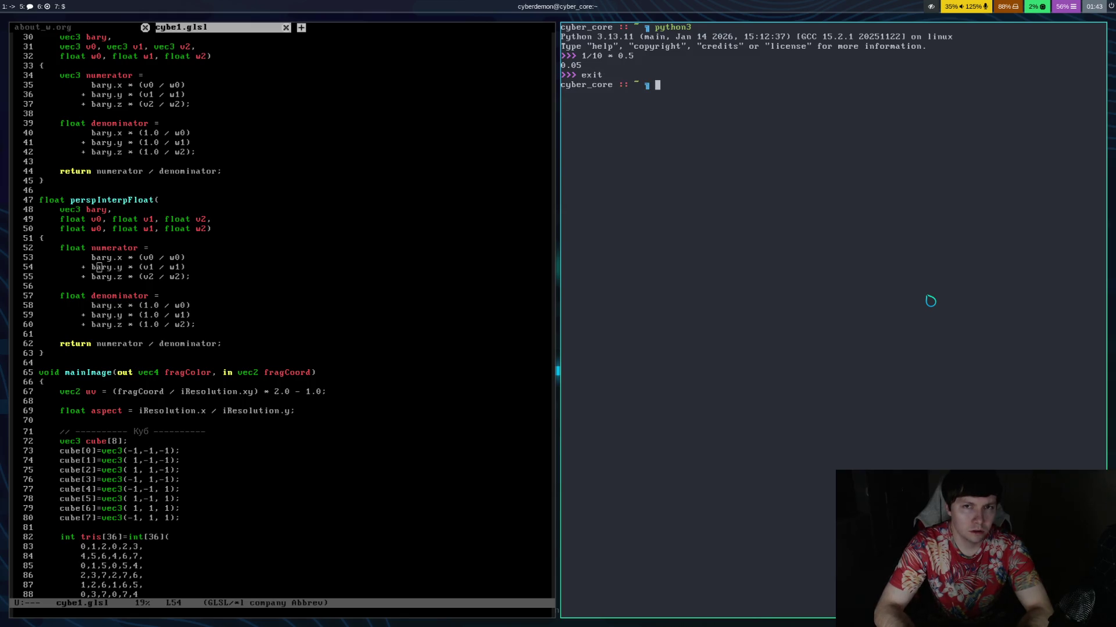
key("super+5")
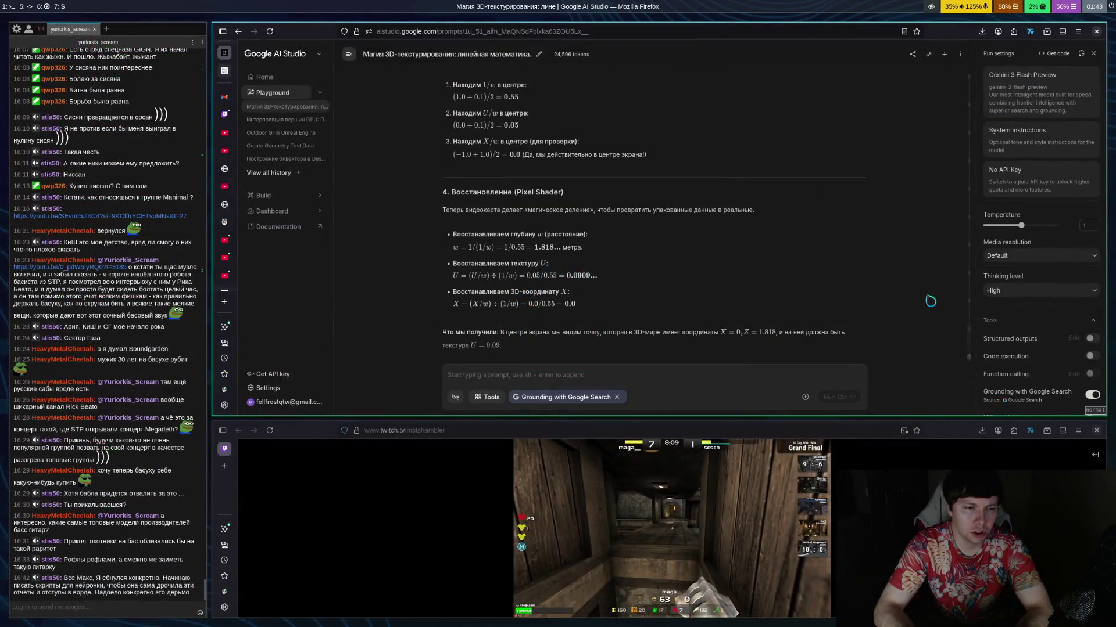
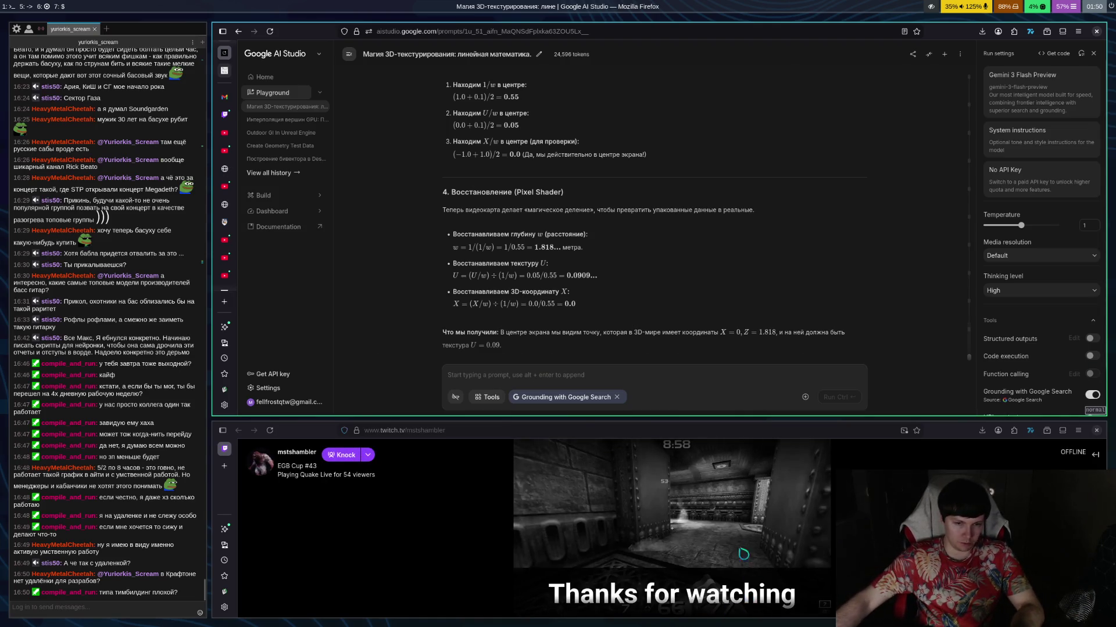
Close the Twitch stream tab and switch to the Emacs workspace showing cybe1.glsl.
key("ctrl+w")
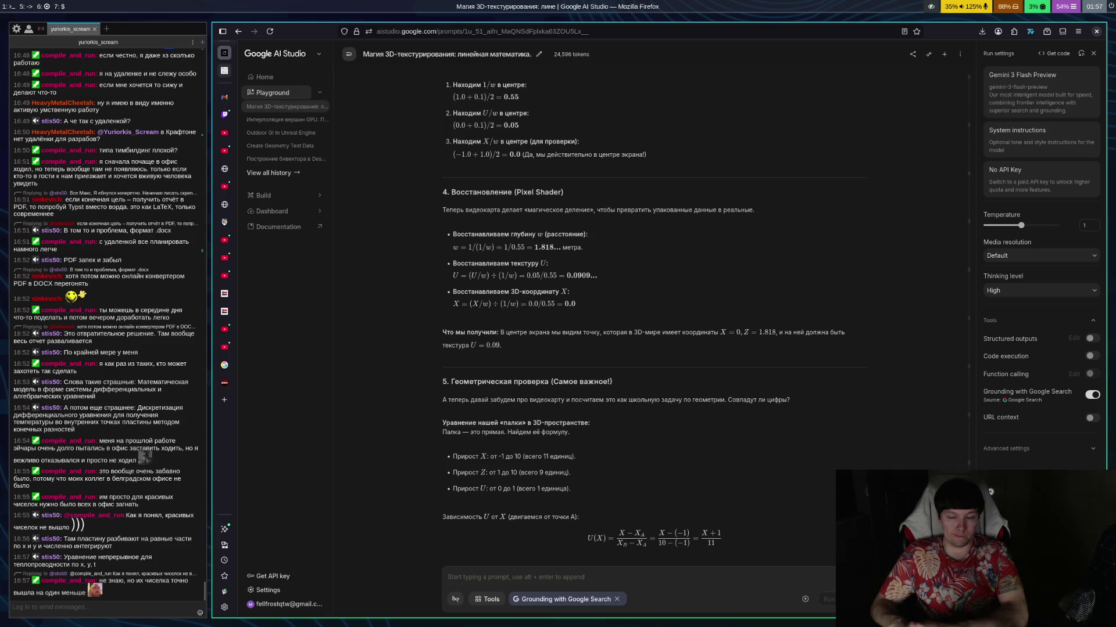
key("super+1")
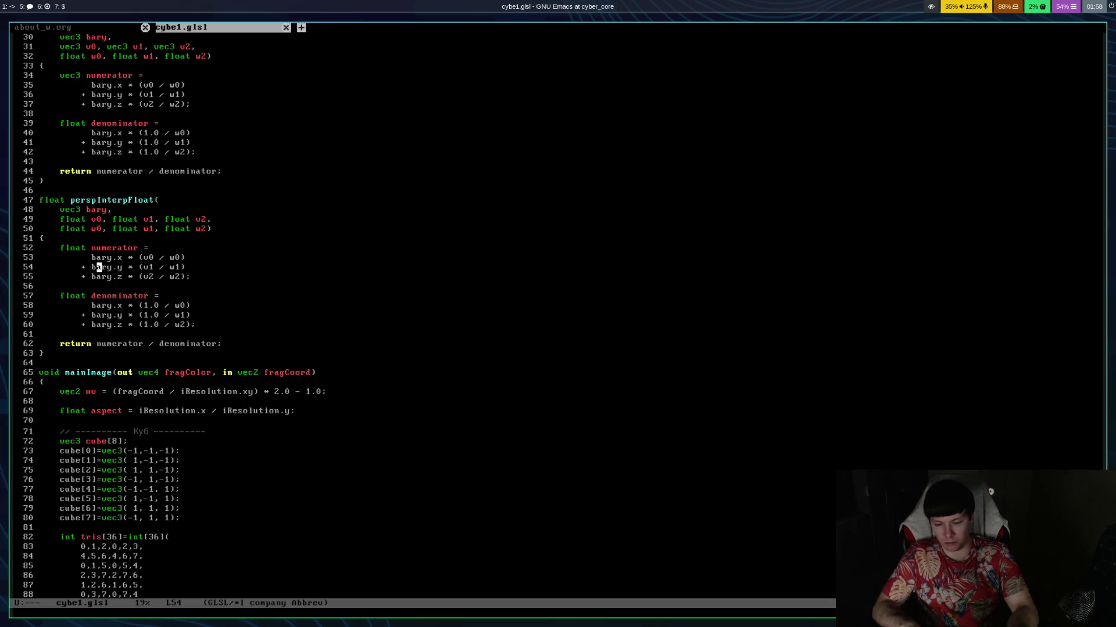
Switch back to the Firefox workspace with Gemini's worked example in AI Studio.
key("super+5")
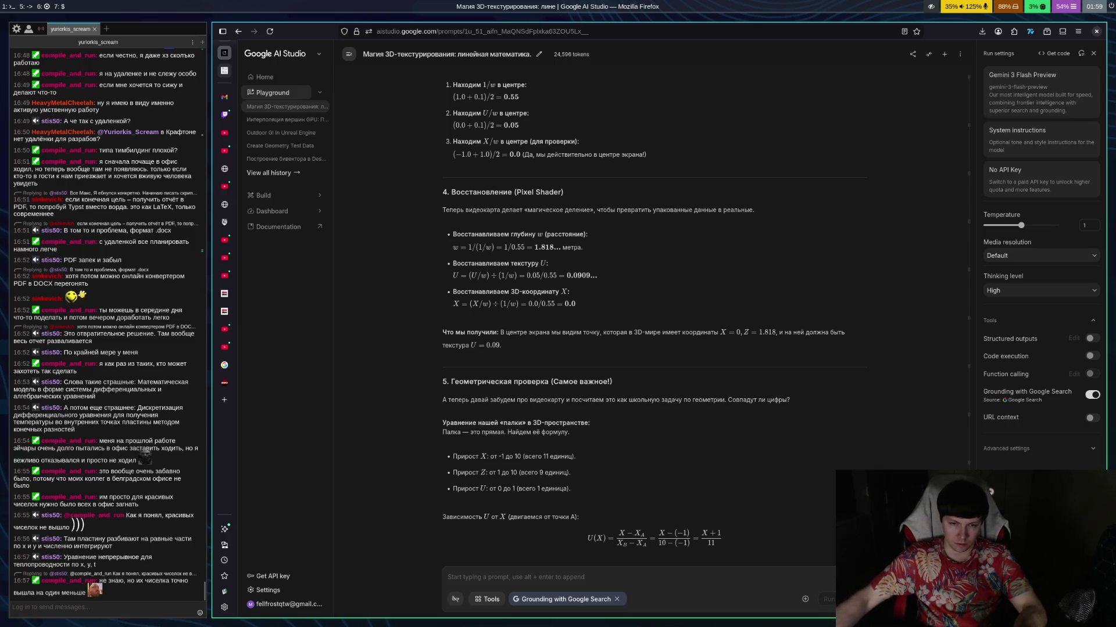
scroll(702, 432, "down", 10)
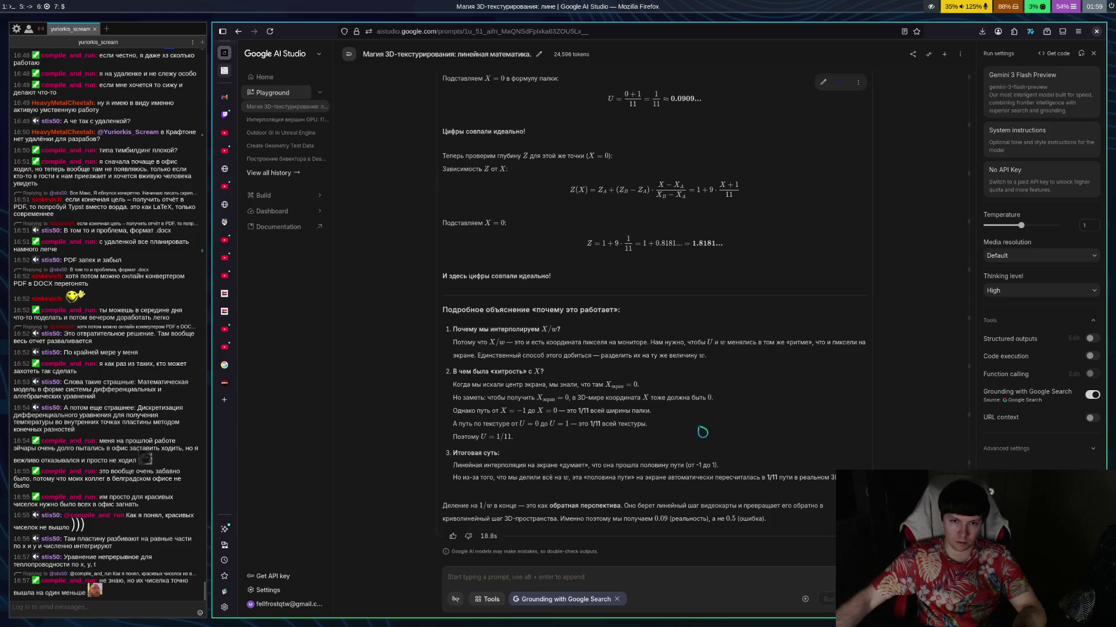
scroll(741, 326, "up", 10)
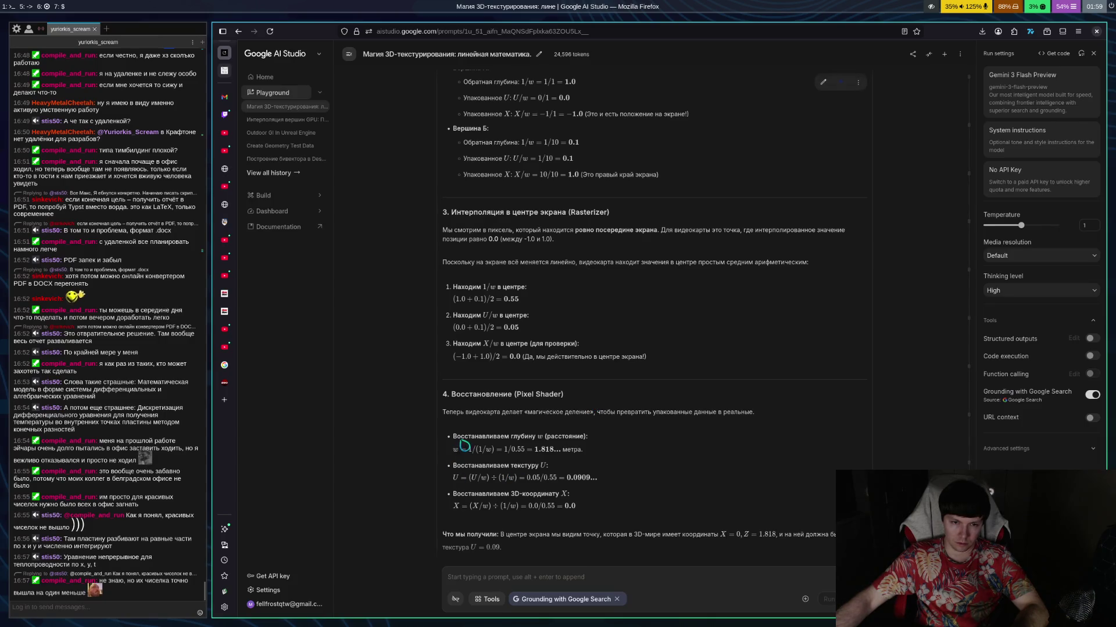
left_click_drag(454, 437, 584, 451)
left_click(523, 592)
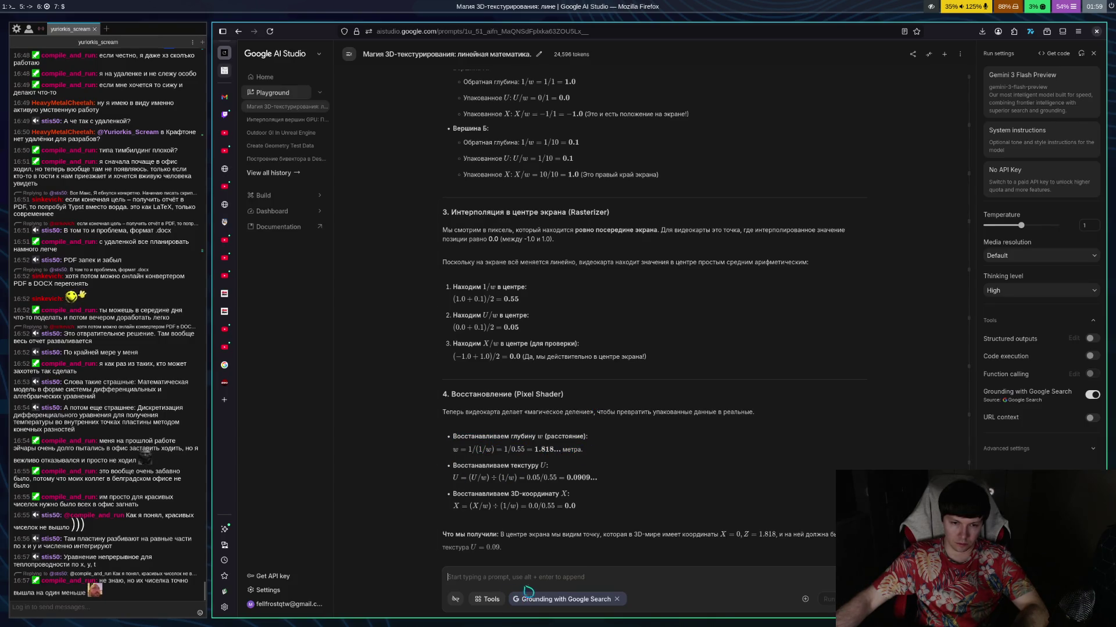
type("О")
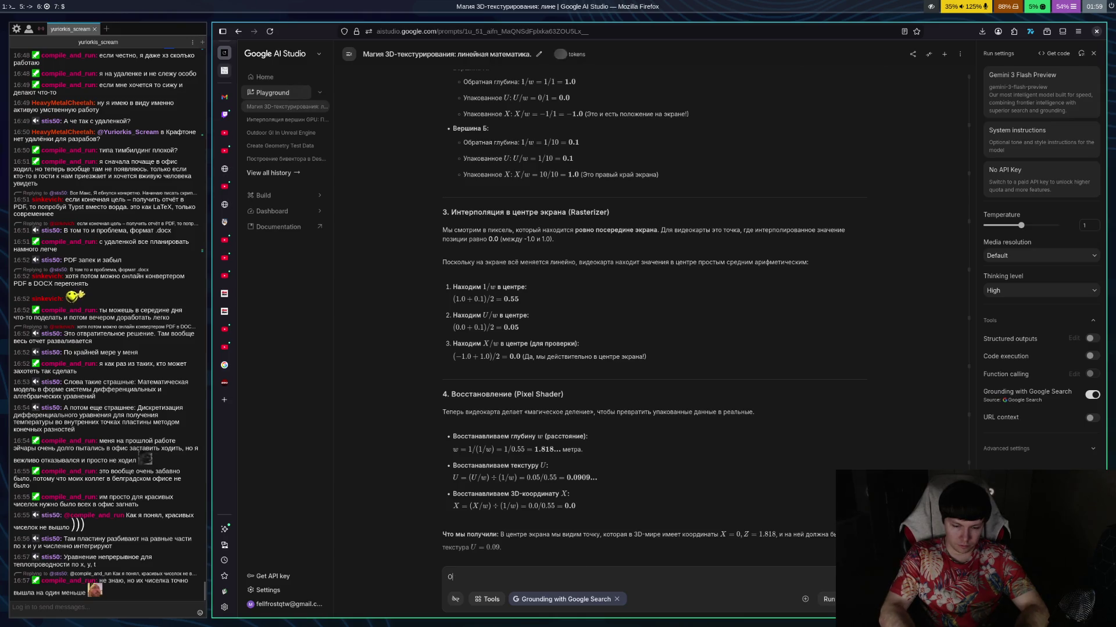
type("бъясни вол")
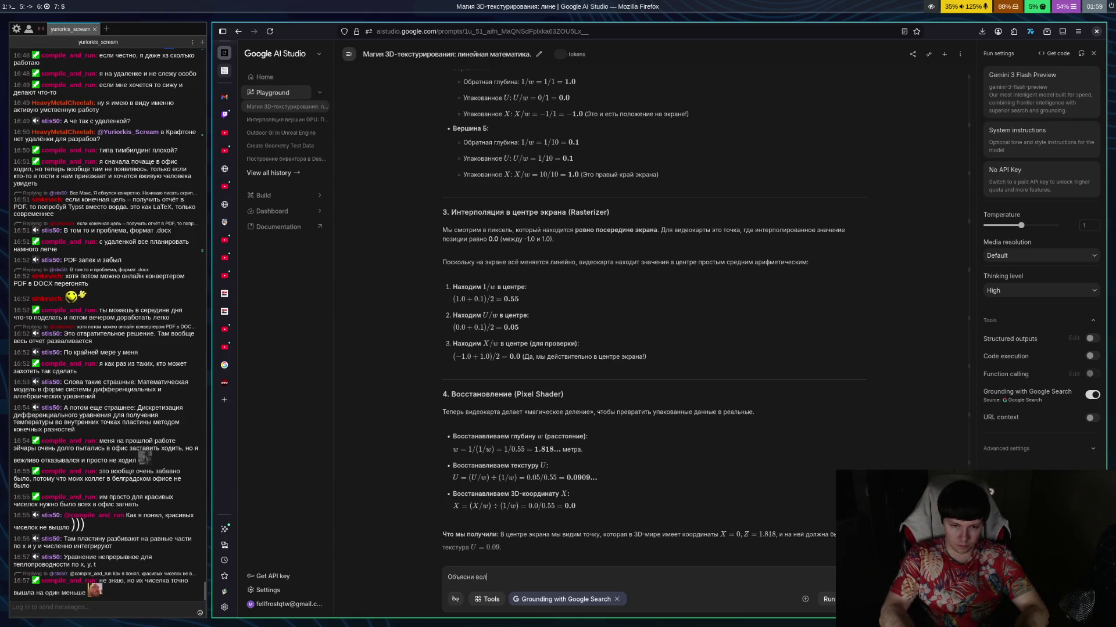
key("BackSpace")
type("т это по")
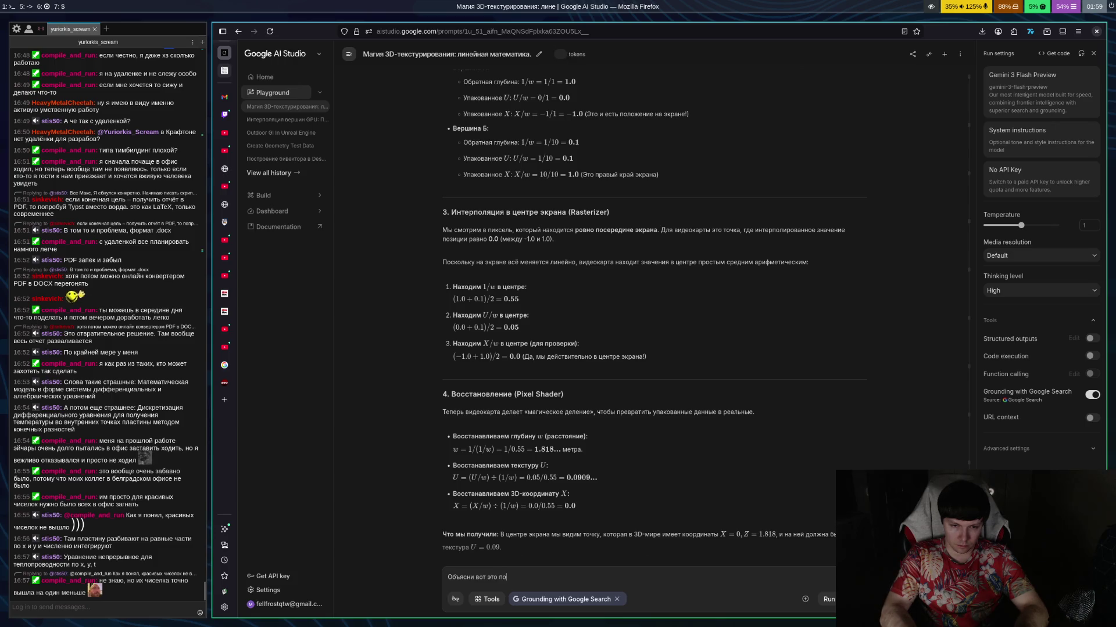
type("дробнее:")
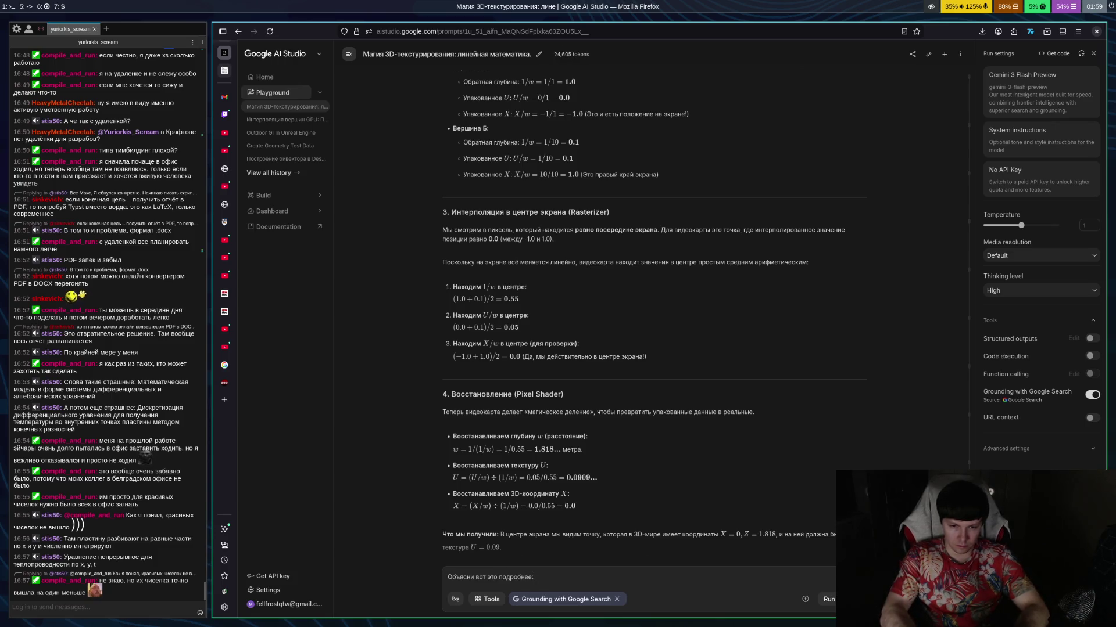
type("Восстанавливаем глубину  w w  (расстояние):  w=1/(1/w)=1/0.55=1.818... w=1/(1/w)=1/0.55=1.818...  метра.")
key("Return")
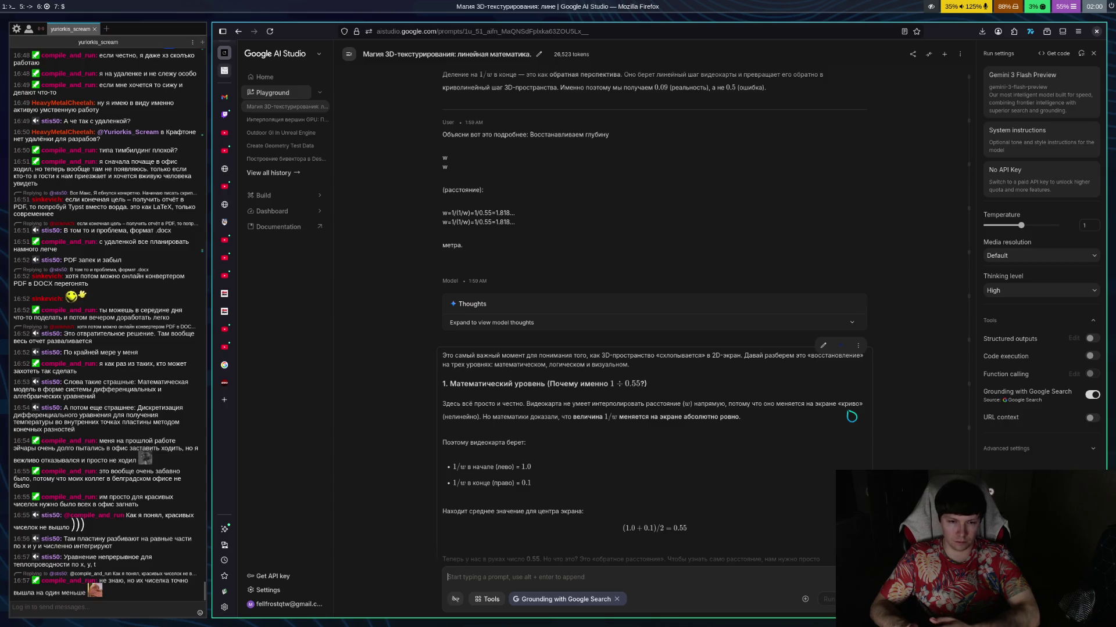
scroll(851, 406, "down", 4)
scroll(851, 378, "down", 1)
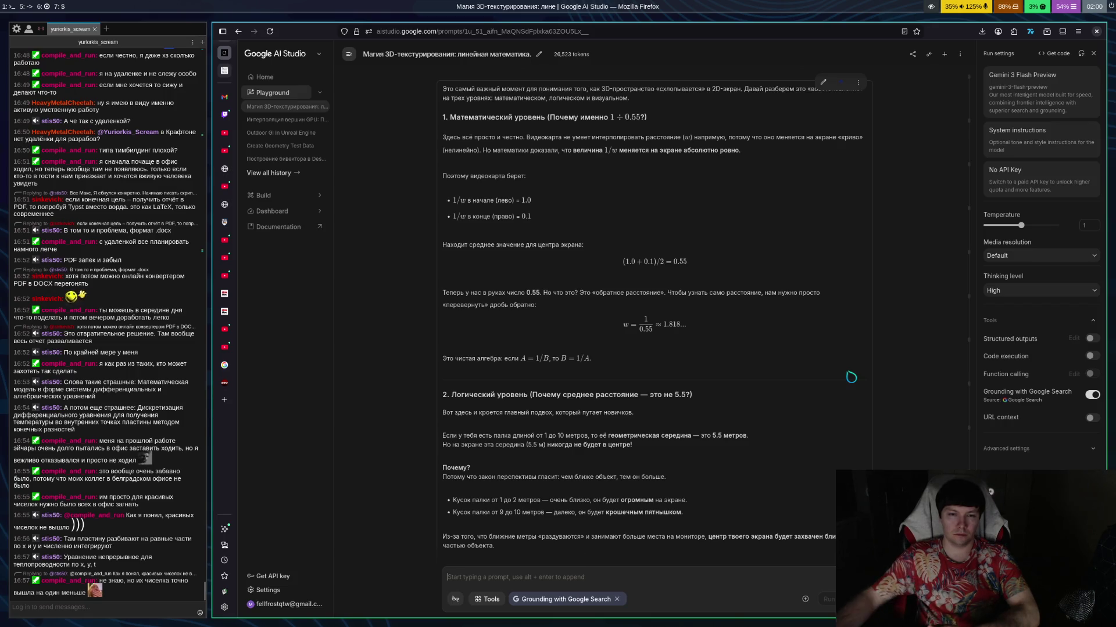
scroll(778, 405, "down", 5)
scroll(774, 410, "down", 2)
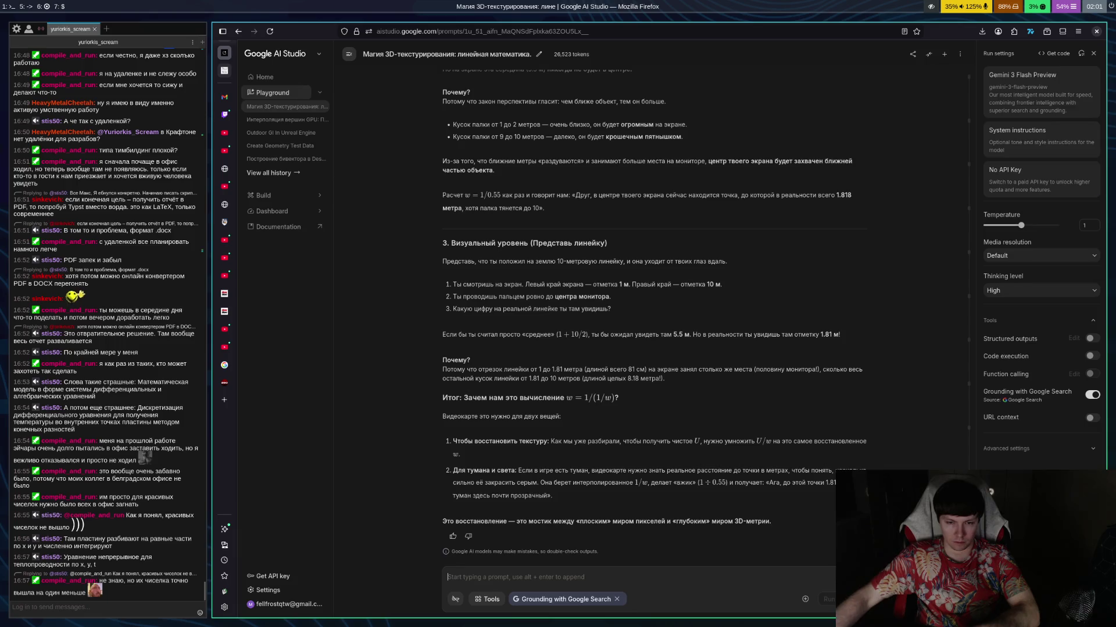
scroll(812, 286, "up", 3)
scroll(812, 286, "up", 10)
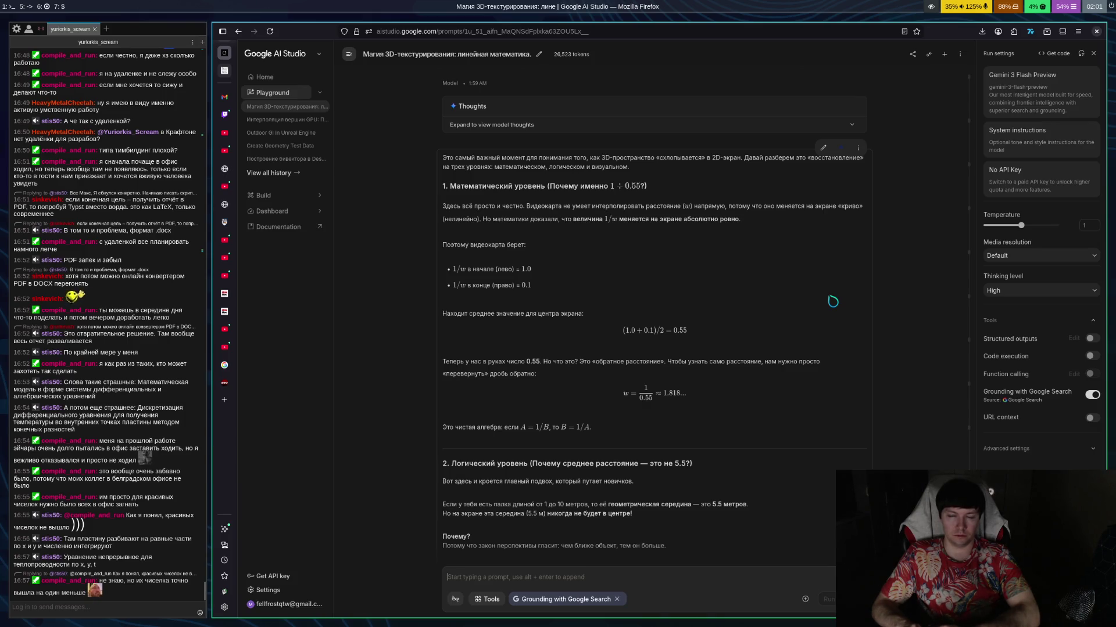
key("super+5")
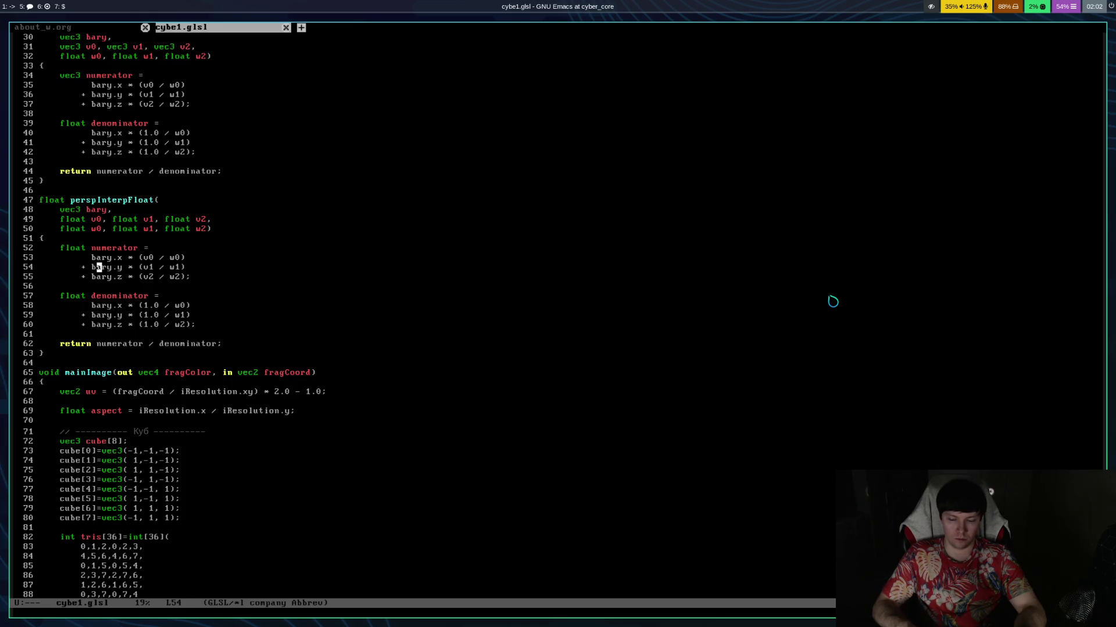
key("super+5")
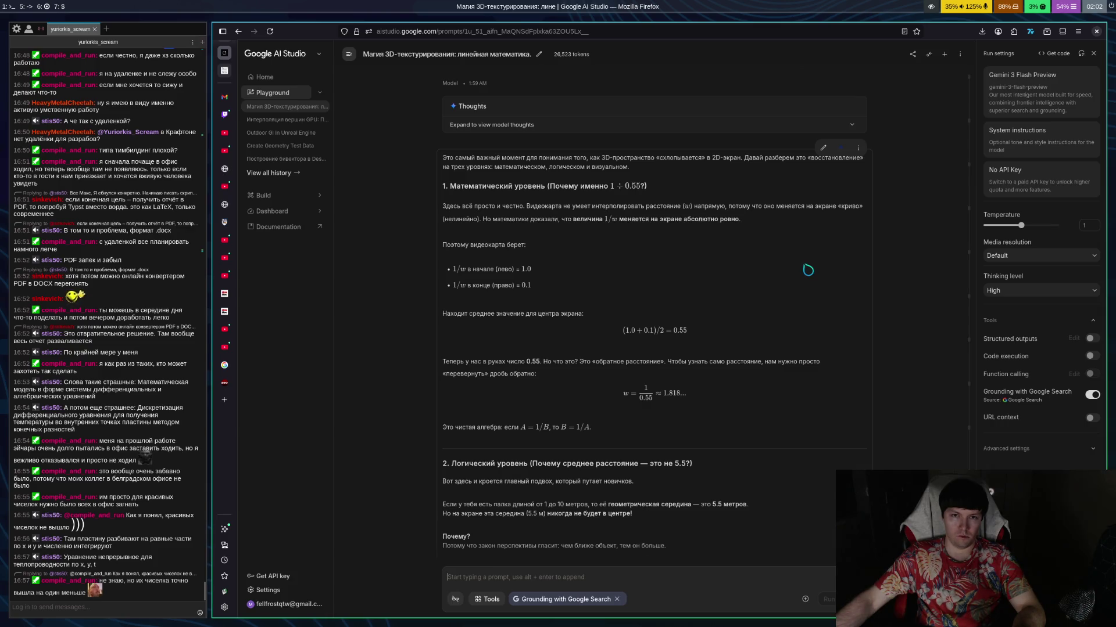
scroll(814, 272, "down", 15)
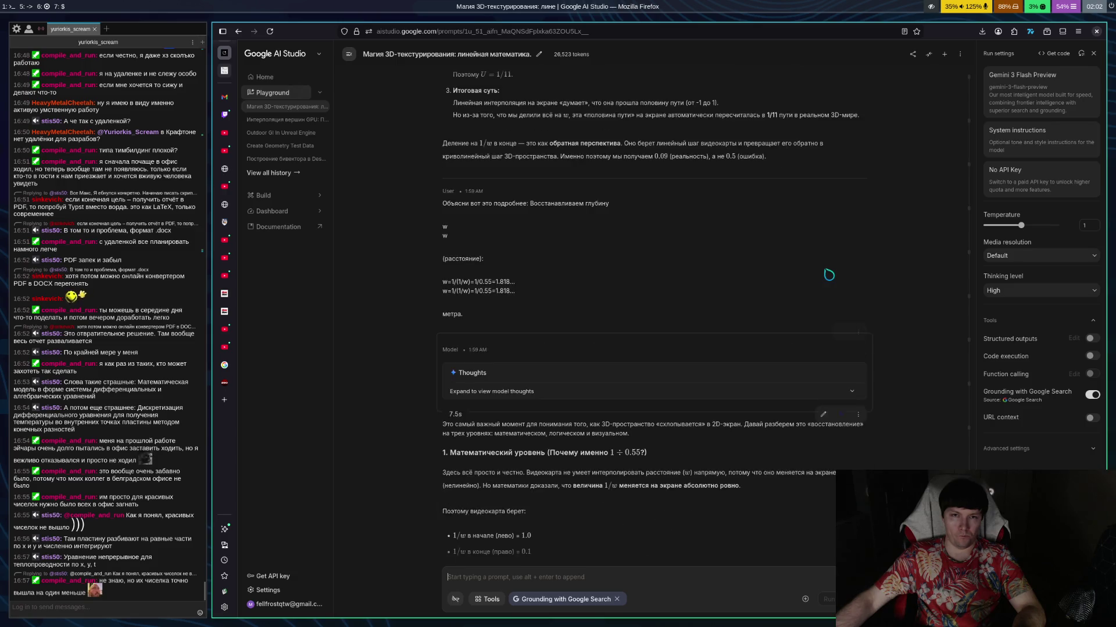
scroll(828, 275, "up", 6)
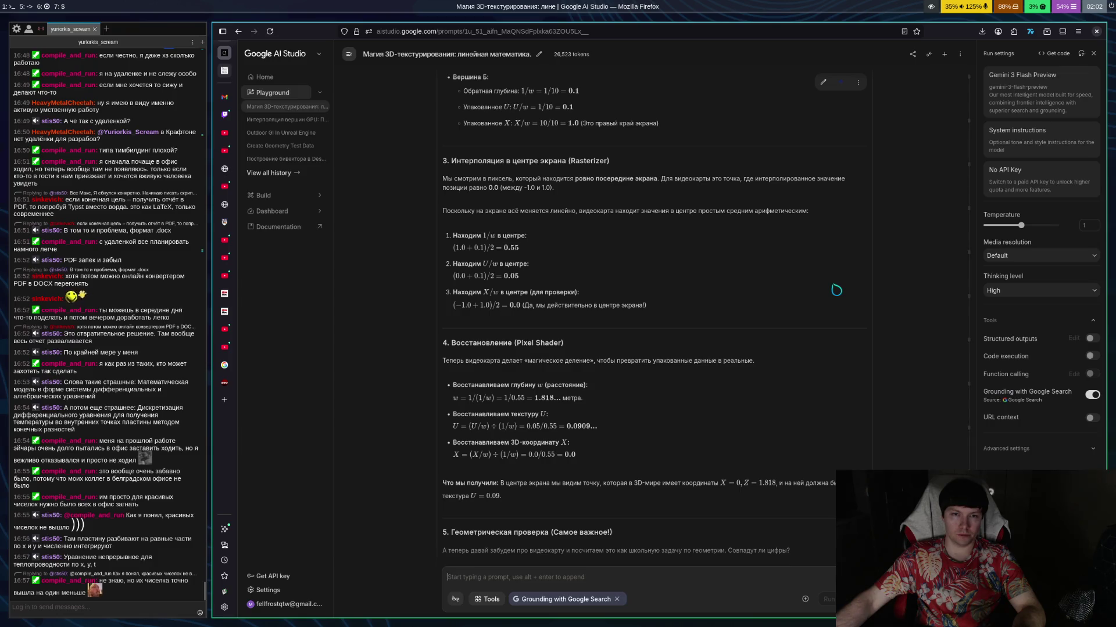
scroll(837, 293, "up", 3)
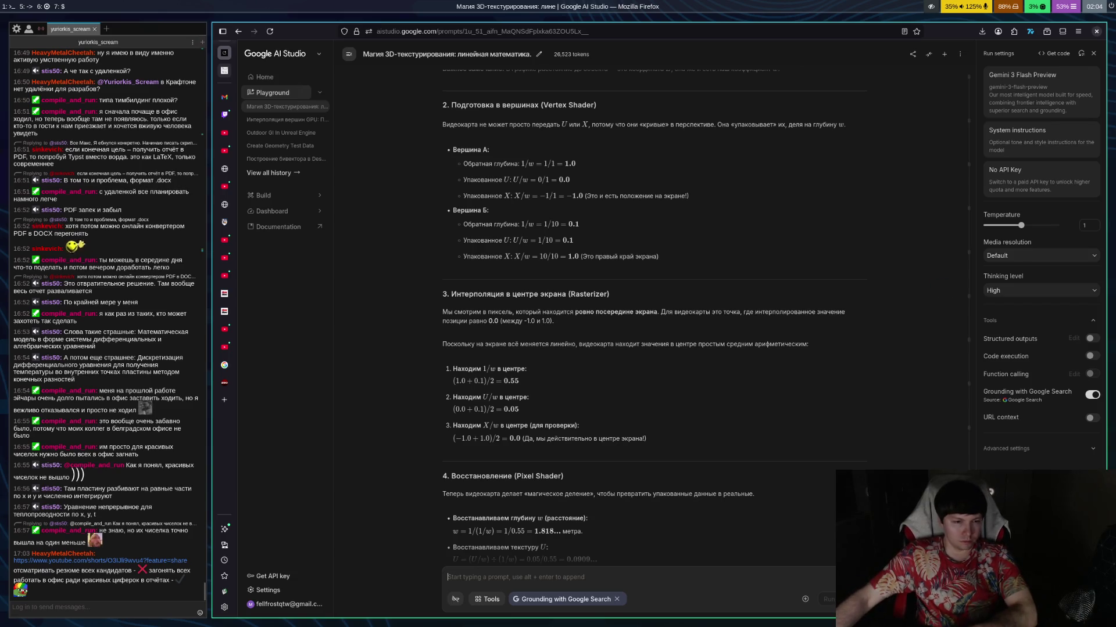
Watch the YouTube Short about HR and padded experience, pause it, and return to Twitch.
left_click(224, 115)
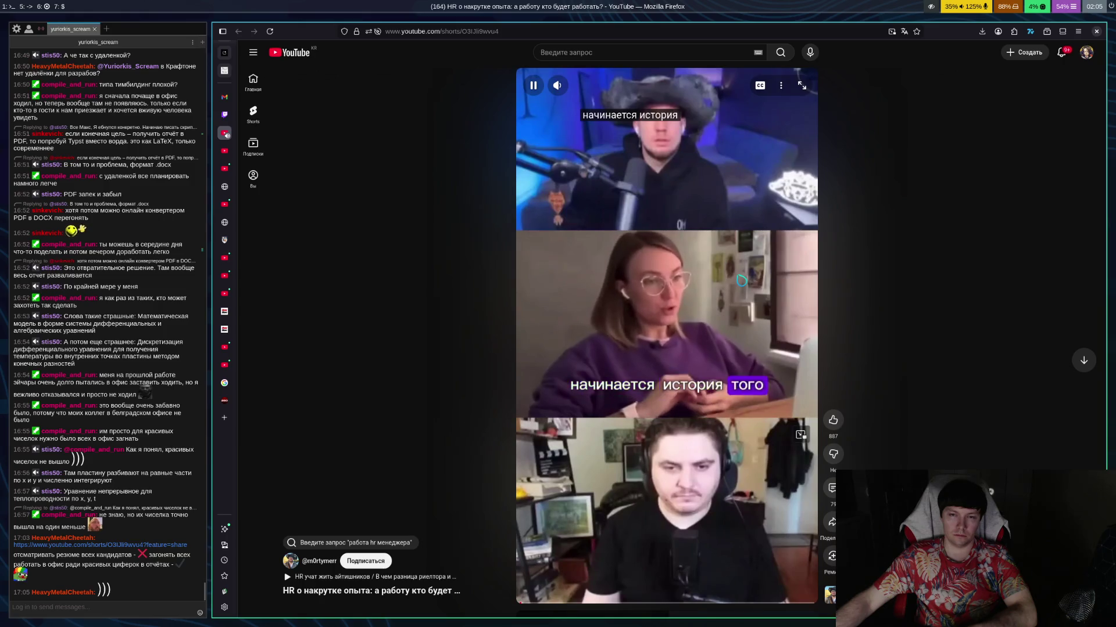
left_click(739, 285)
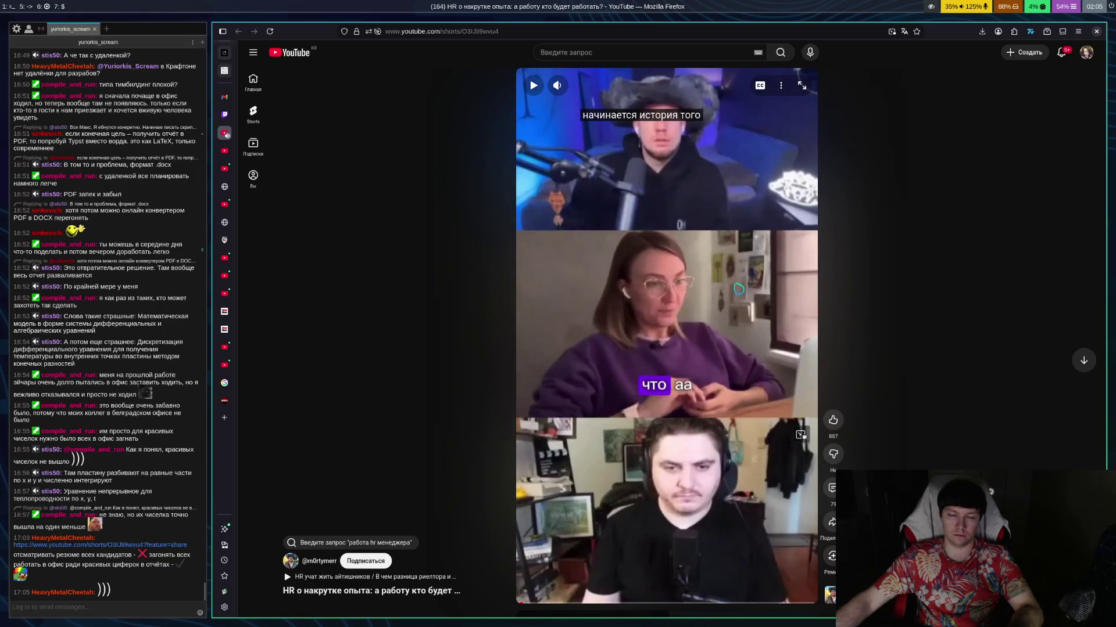
key("ctrl+shift+Tab")
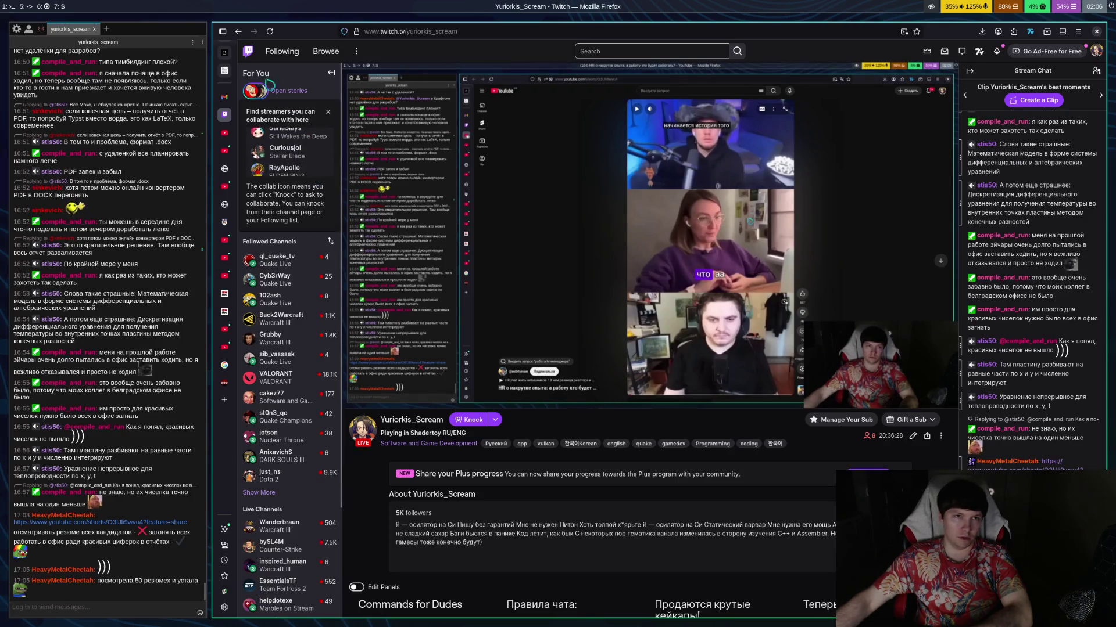
Glance at the Gemini interpolation chat, then return to the Twitch stream tab.
key("ctrl+Tab")
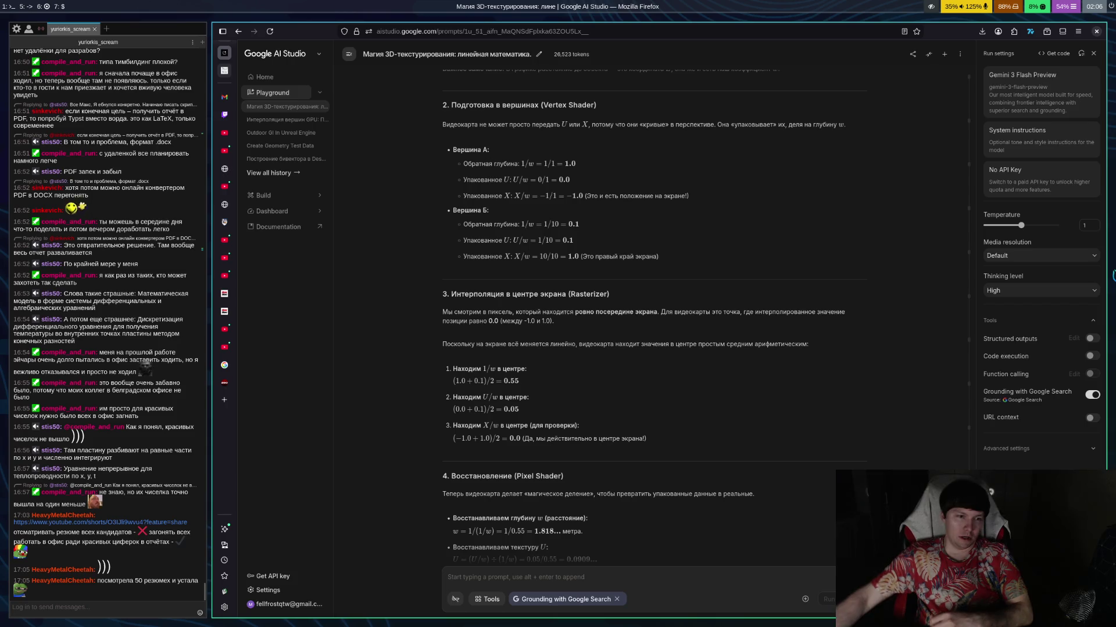
left_click(225, 114)
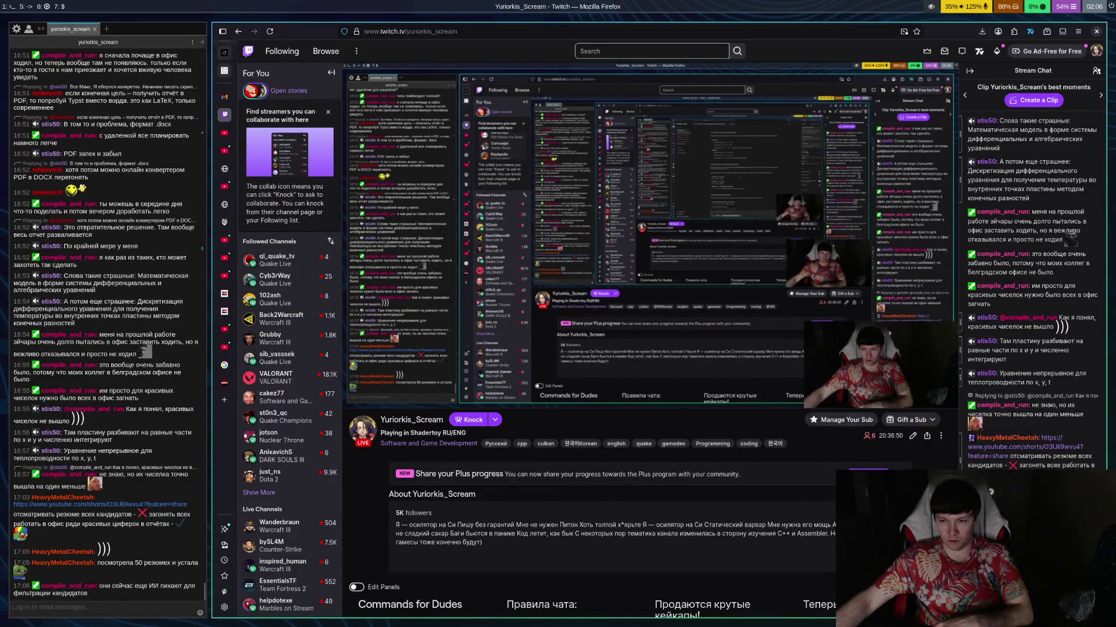
Switch from the Twitch tab to the Google AI Studio tab with Gemini's worked example.
left_click(224, 71)
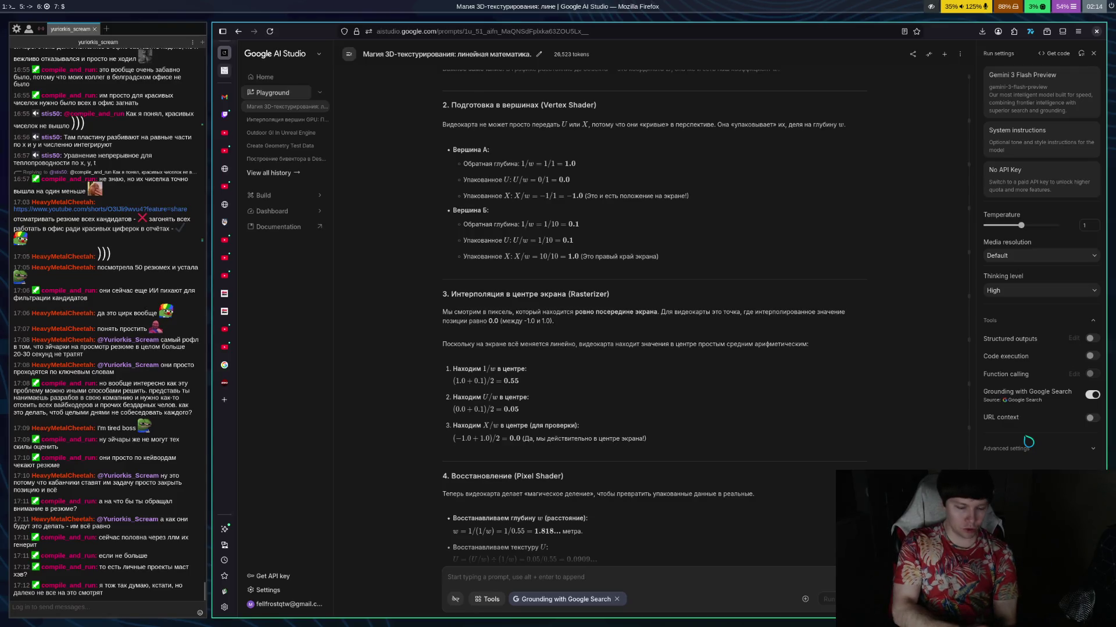
key("super+1")
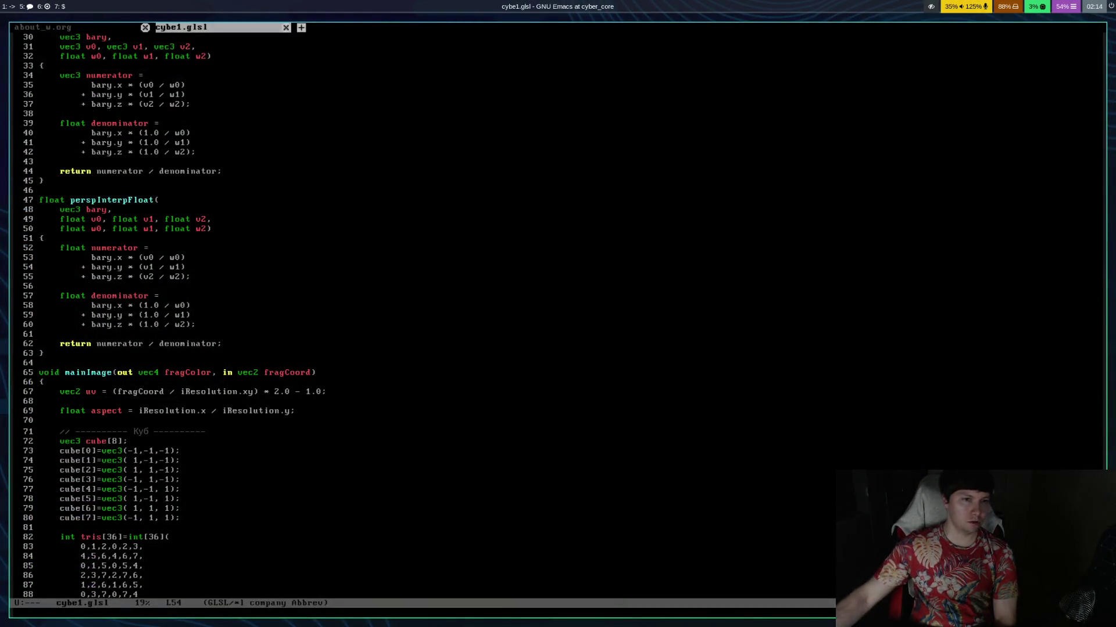
Select the numerator declaration in perspInterpFloat and move to the bary.y term on line 54.
mouse_move(95, 248)
left_mouse_down()
mouse_move(137, 259)
mouse_move(172, 247)
mouse_move(123, 261)
left_mouse_up()
left_click(124, 268)
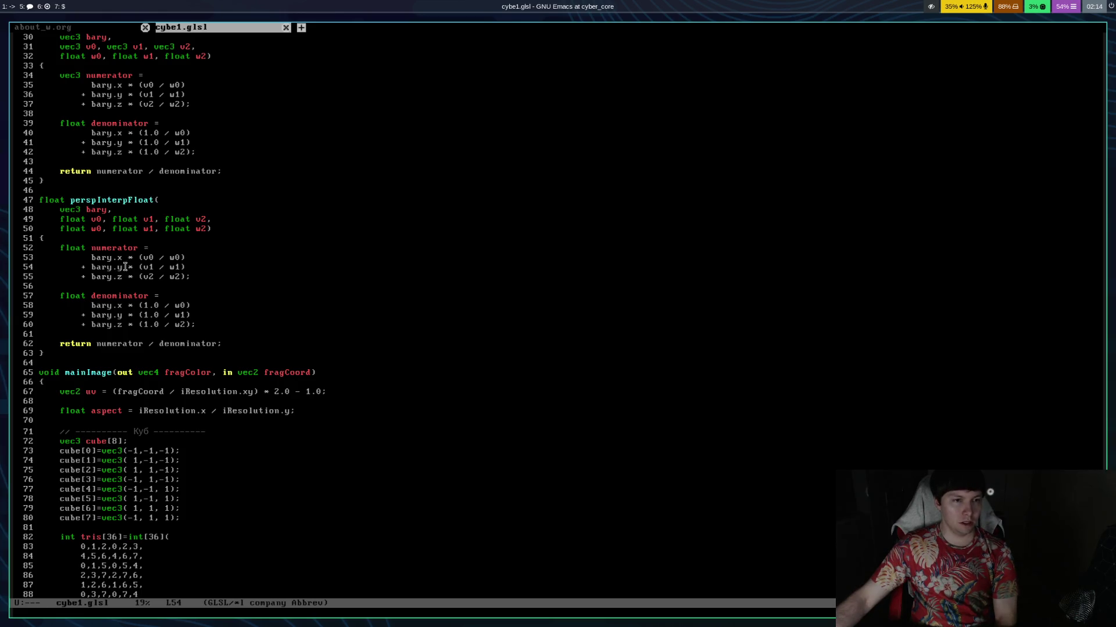
key("Up")
key("Down")
key("Down")
key("Down")
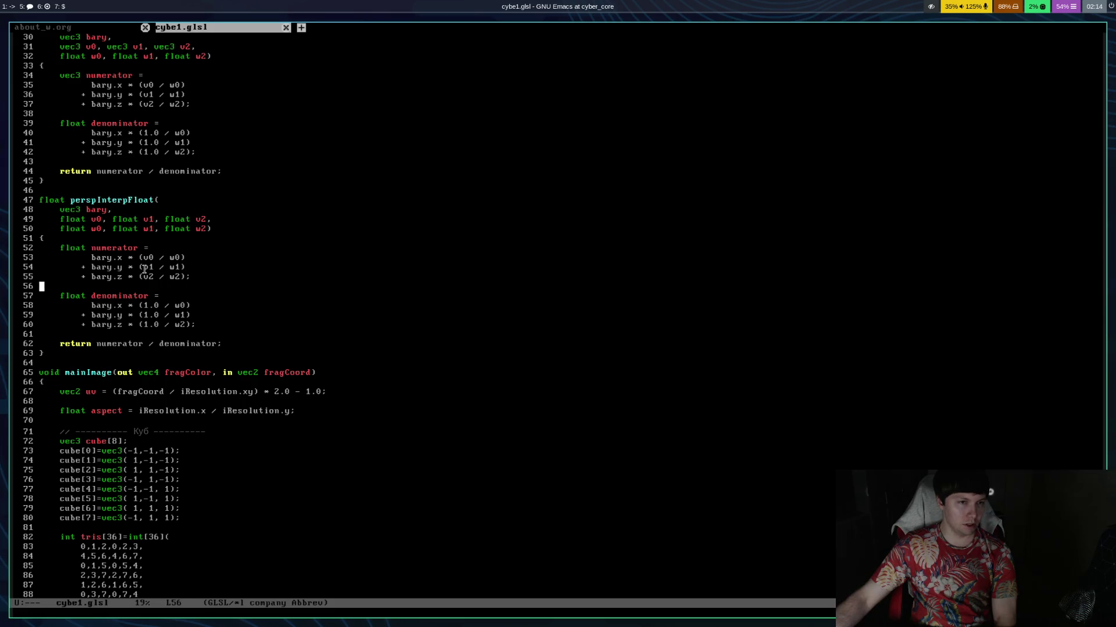
Mark the v1 and w1 operands of bary.y * (v1 / w1), then return to Gemini.
left_click(172, 268)
key("shift+Right")
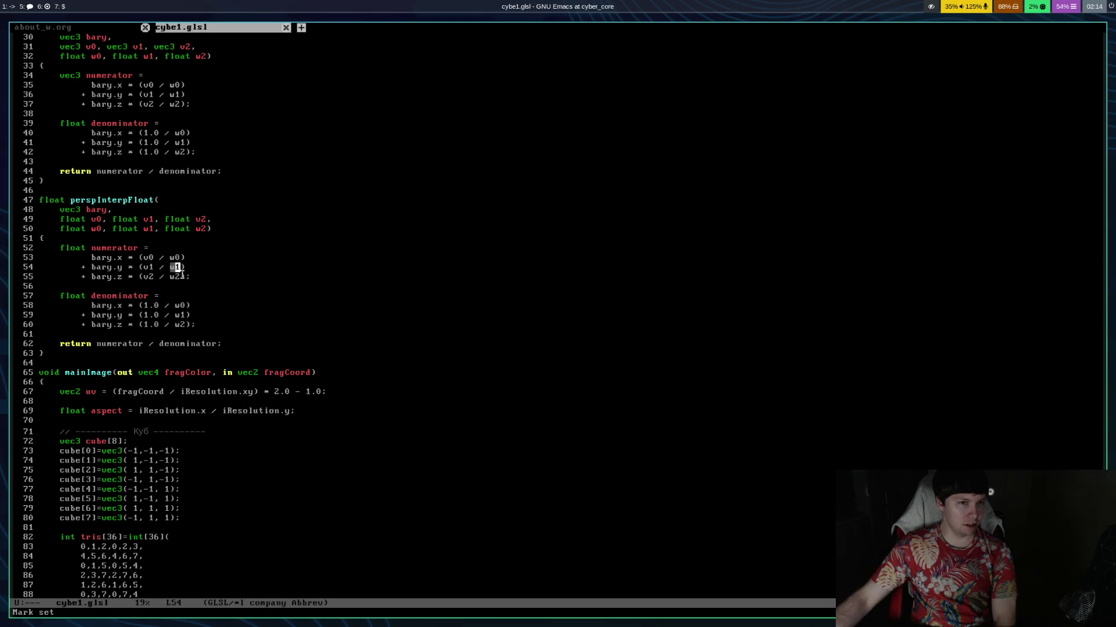
left_click(145, 268)
key("shift+Right")
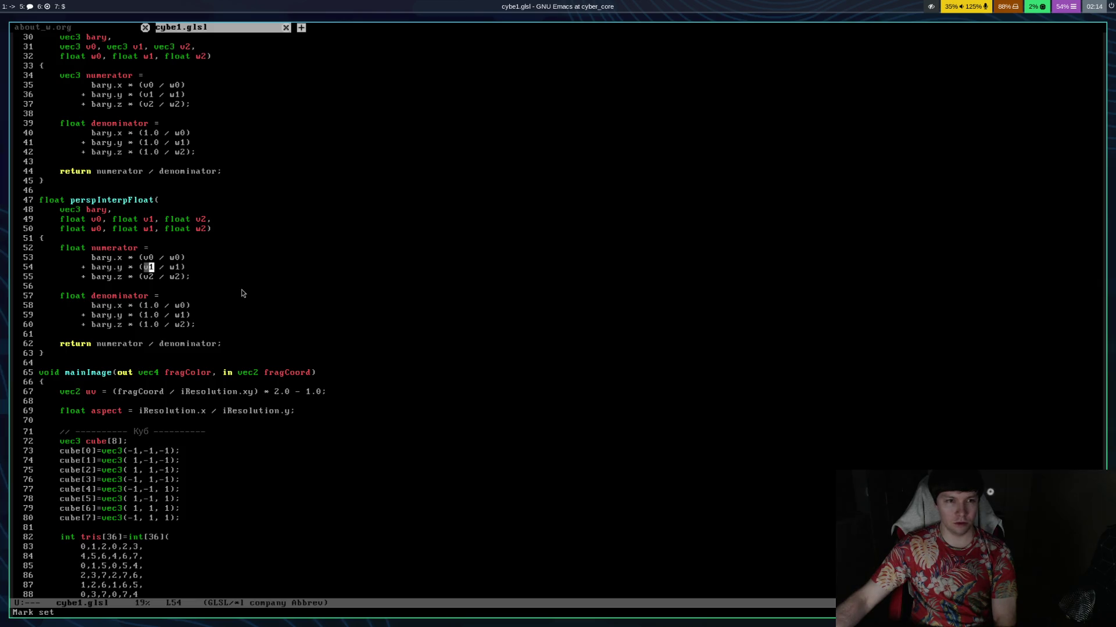
left_click_drag(144, 257, 192, 258)
left_click(163, 268)
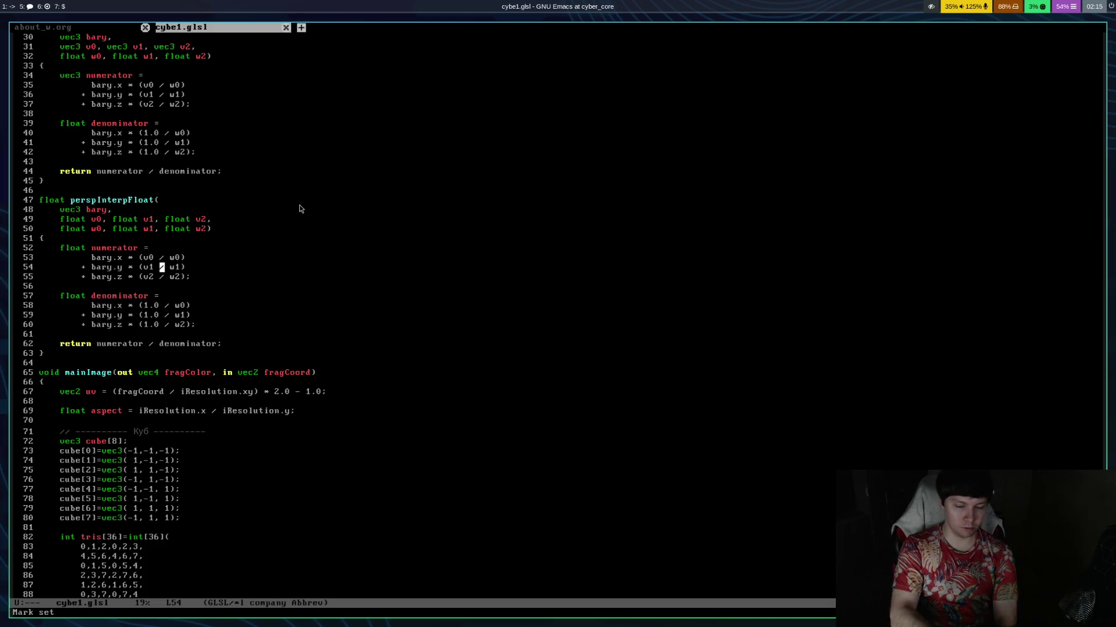
key("super+5")
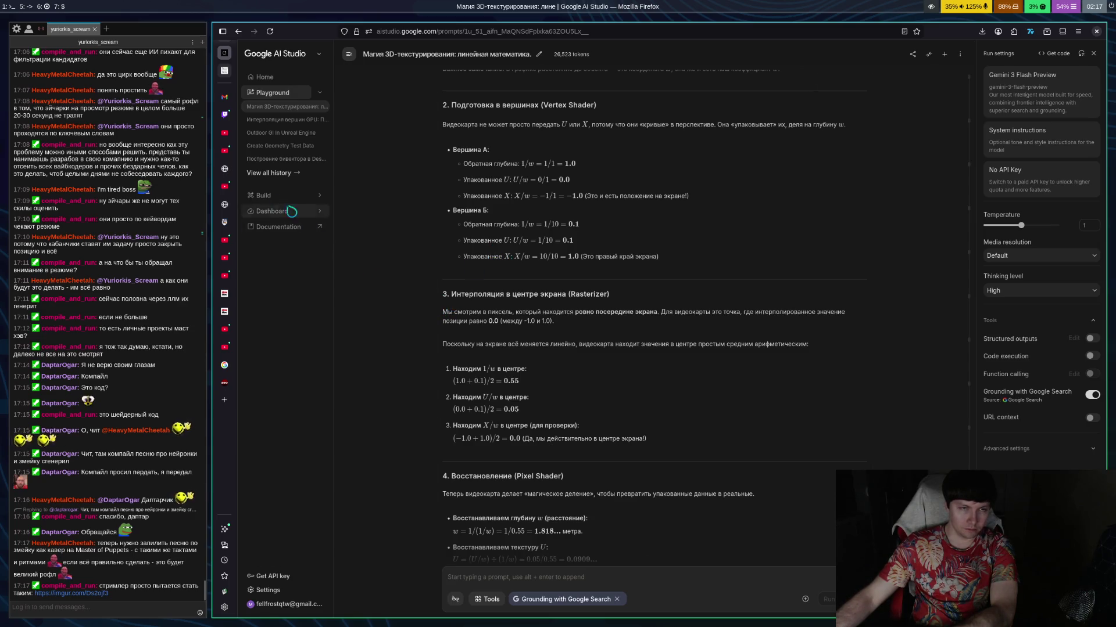
Open the imgur.com link posted in the Twitch stream chat.
left_click(224, 115)
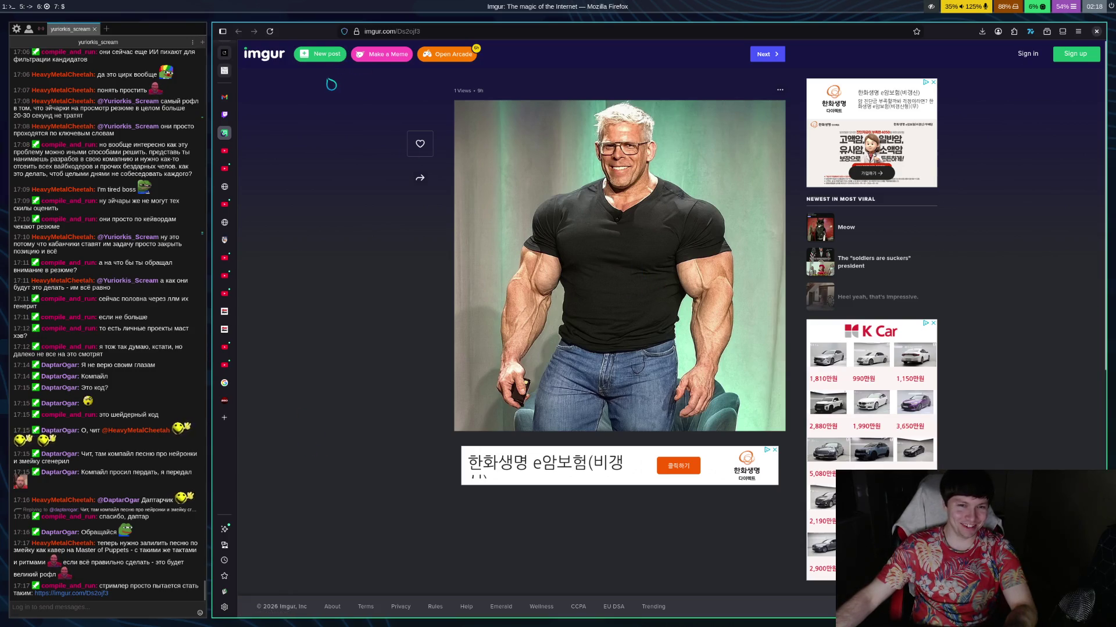
Save the Imgur image as Ds2ojf3.jpeg into the Downloads folder.
right_click(534, 262)
left_click(581, 284)
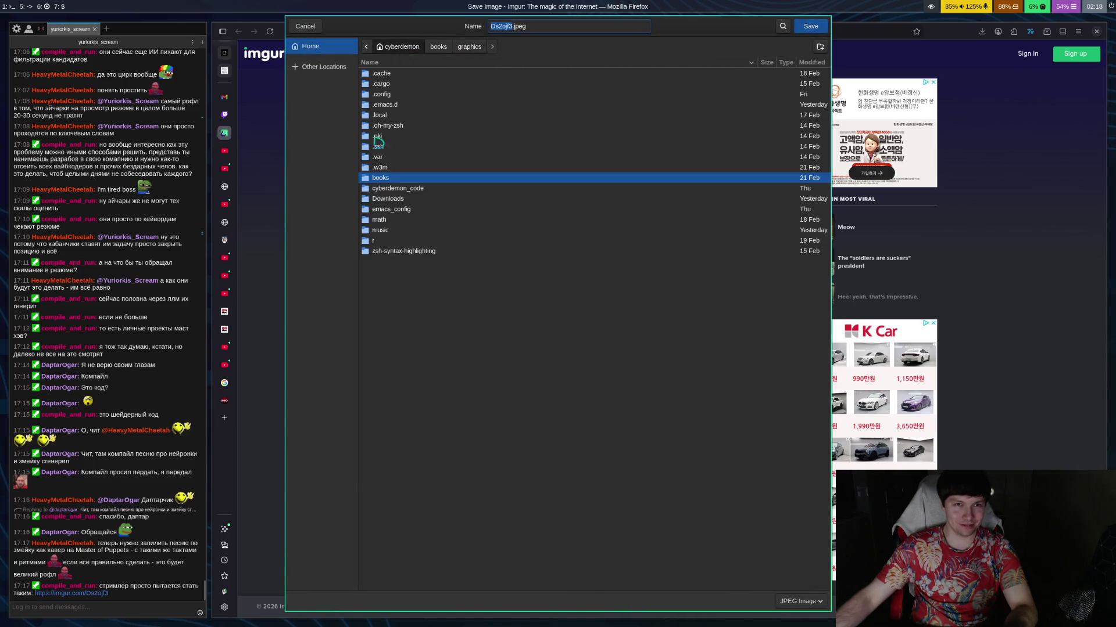
double_click(390, 202)
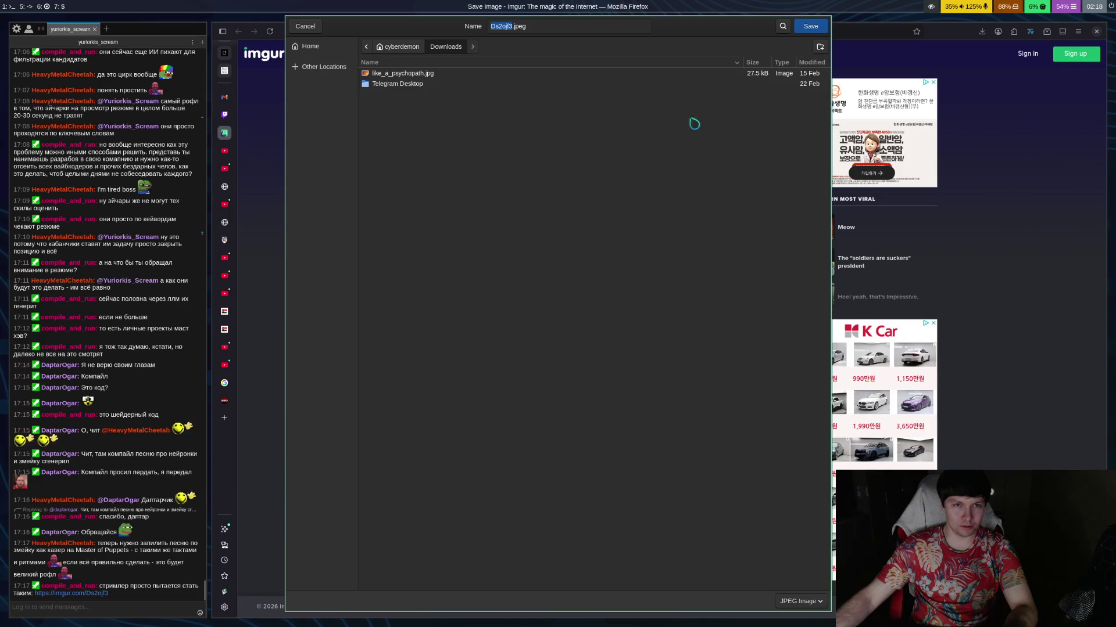
left_click(811, 26)
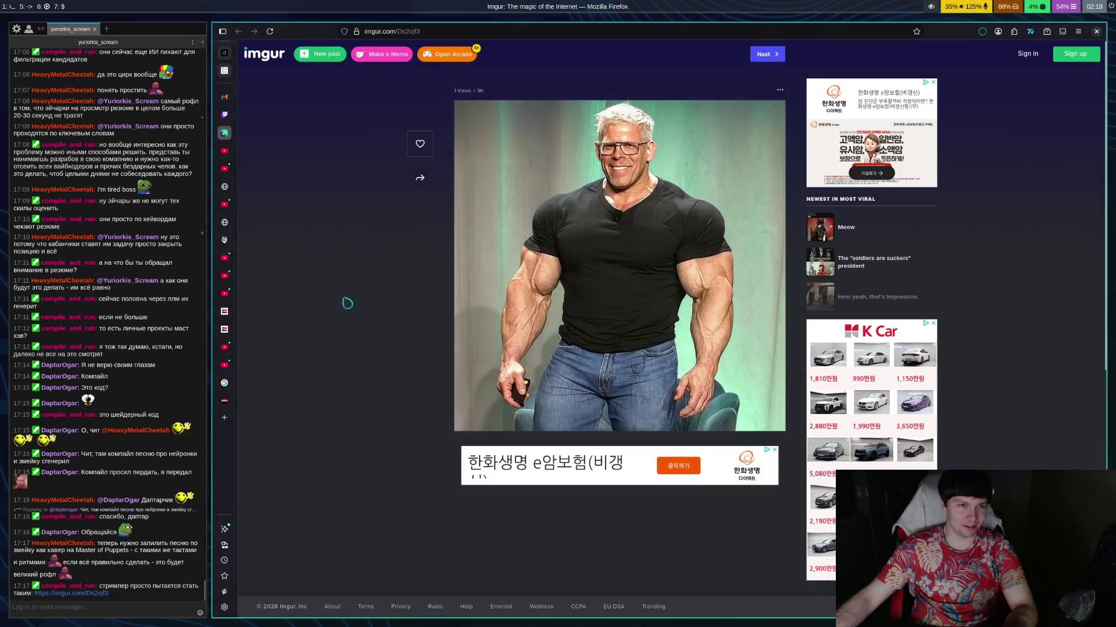
Check the Twitch stream page, then return to the Gemini conversation in AI Studio.
left_click(224, 115)
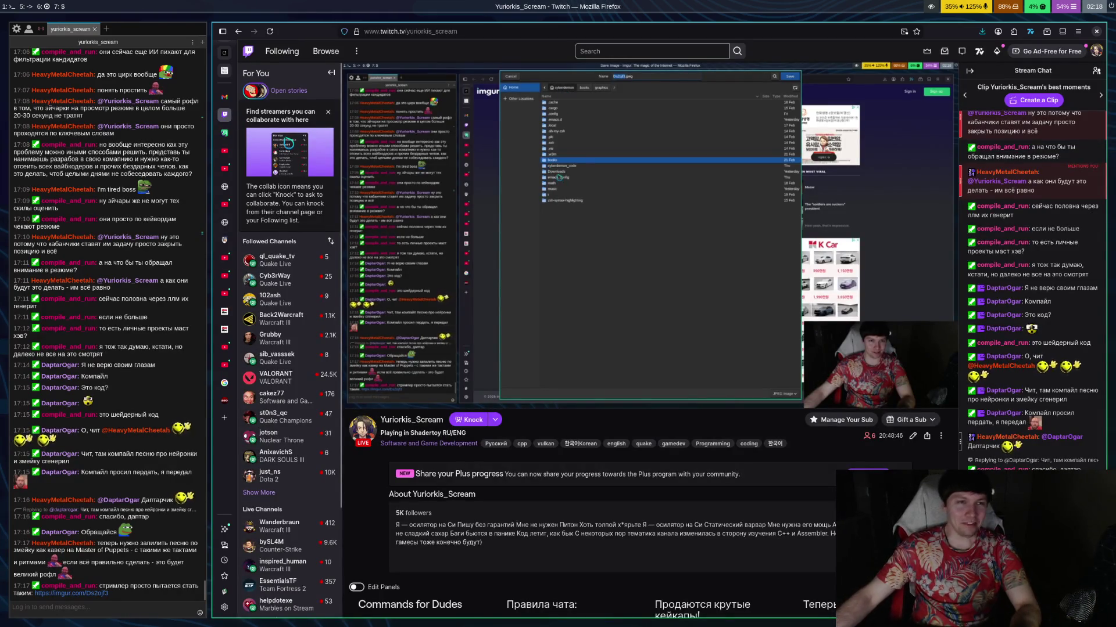
left_click(224, 70)
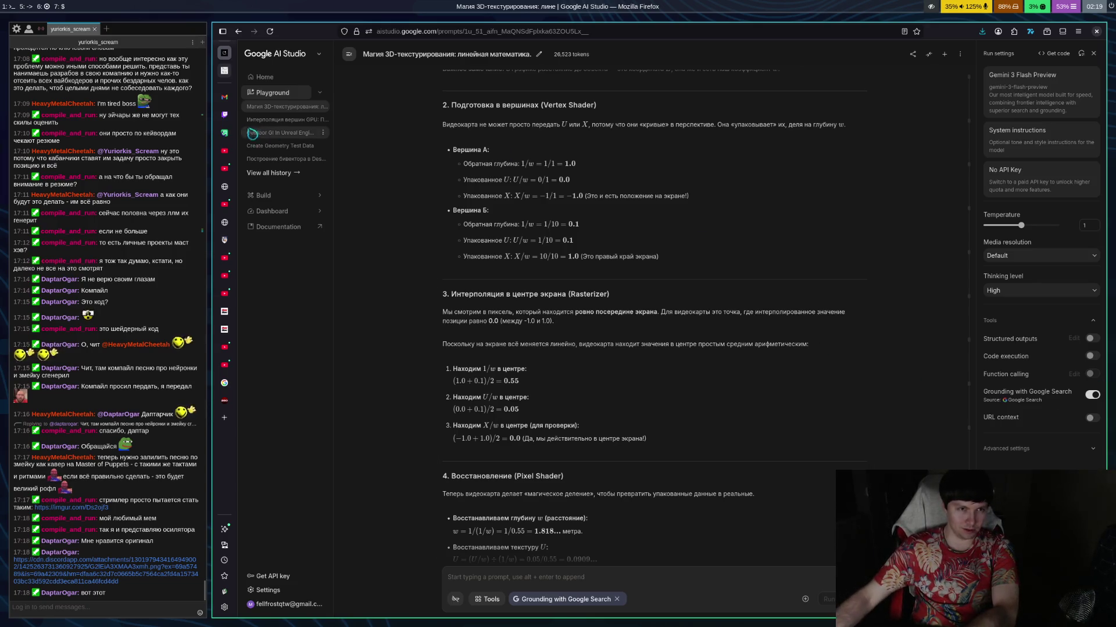
Open the cdn.discordapp.com Testosterone vs IQ chart from Twitch chat, then close its tab.
left_click(224, 114)
left_click(105, 567)
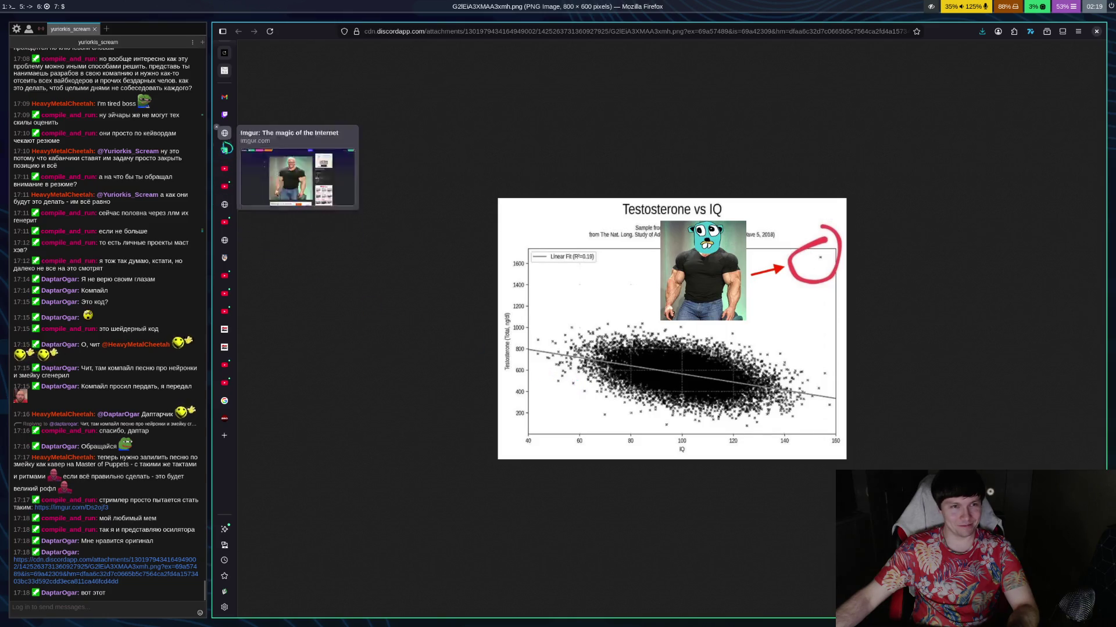
middle_click(227, 139)
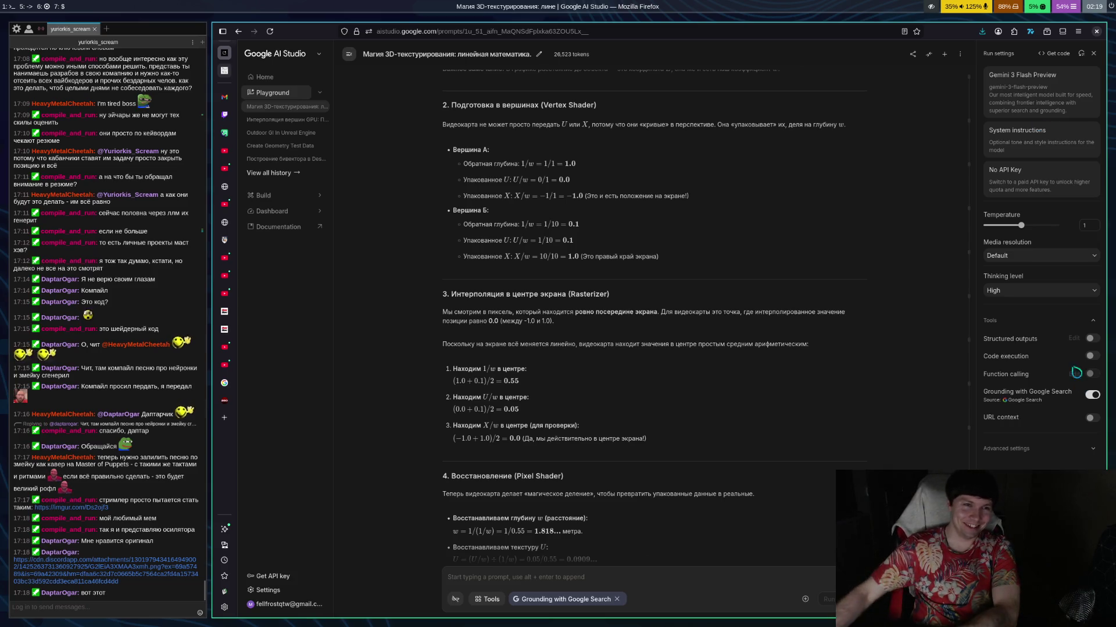
left_click(225, 133)
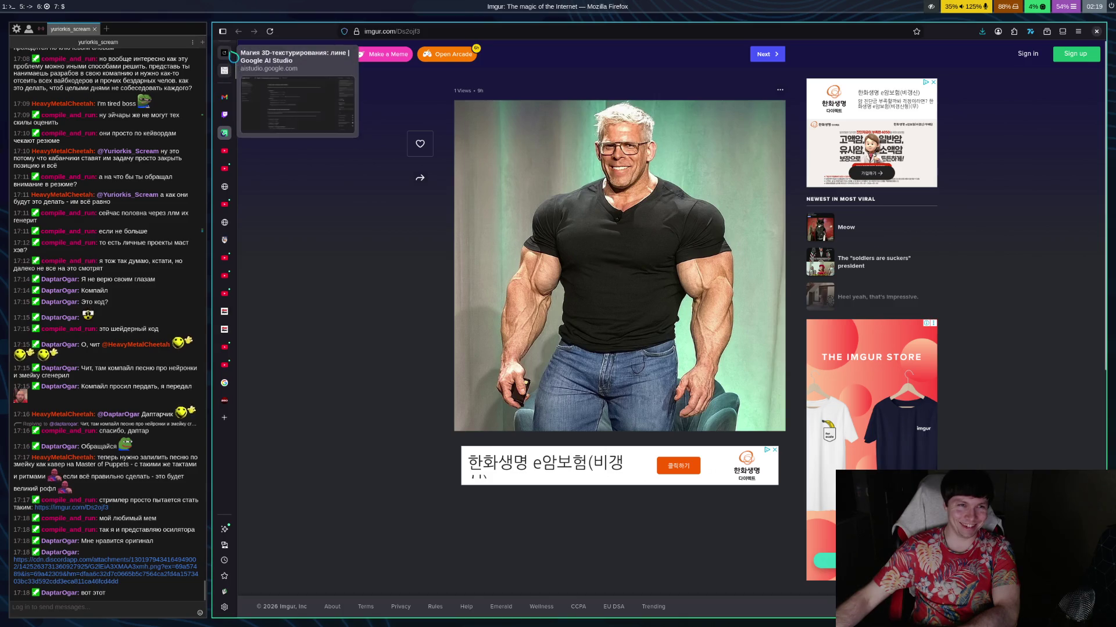
left_click(224, 71)
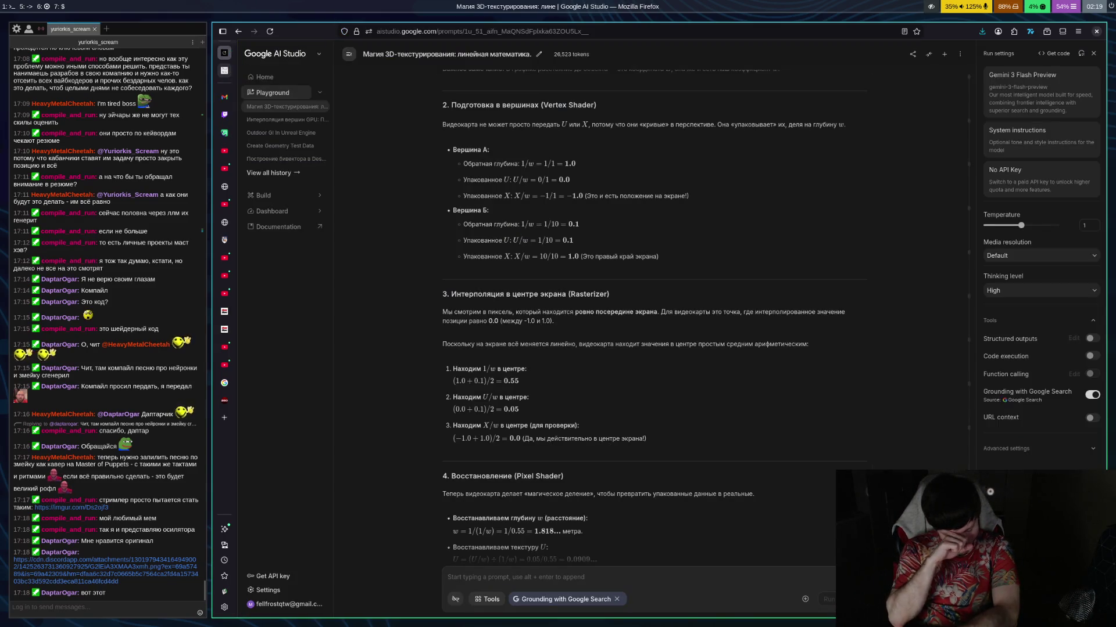
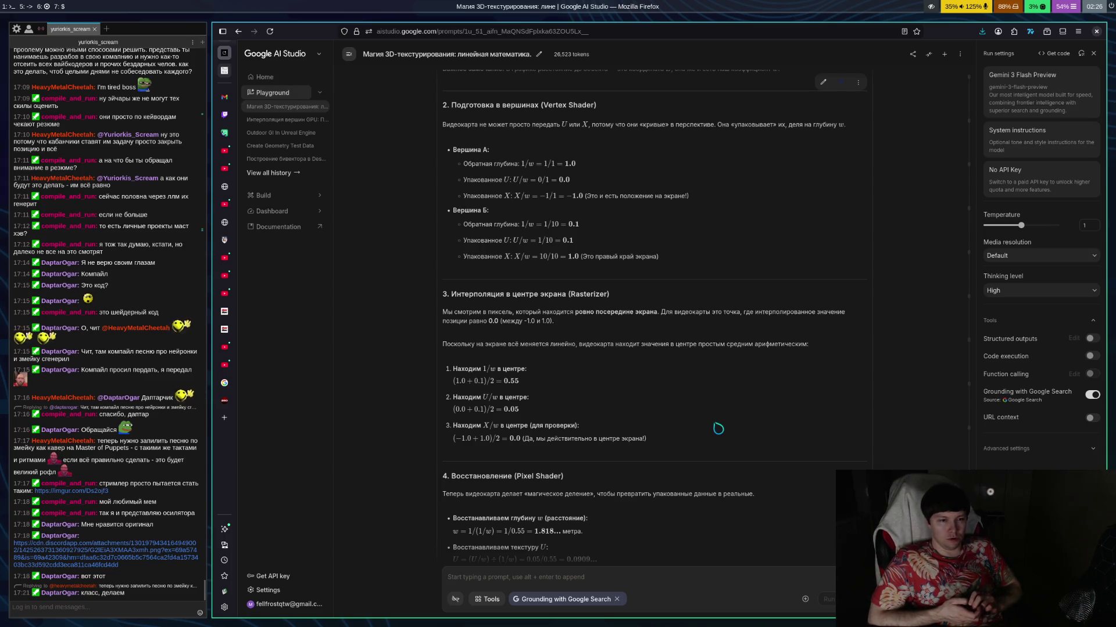
Show cybe1.glsl with perspInterpFloat and mainImage in Emacs via workspace 1.
key("super+1")
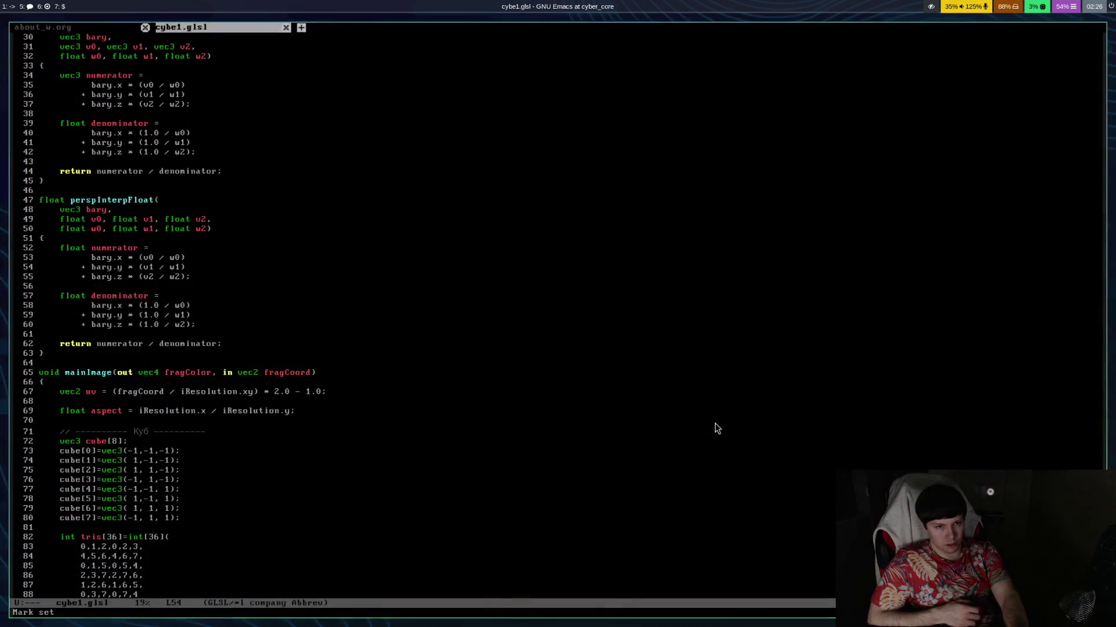
Cross-check cybe1.glsl's perspInterp code against the AI Studio walkthrough, ending on the explanation.
key("super+5")
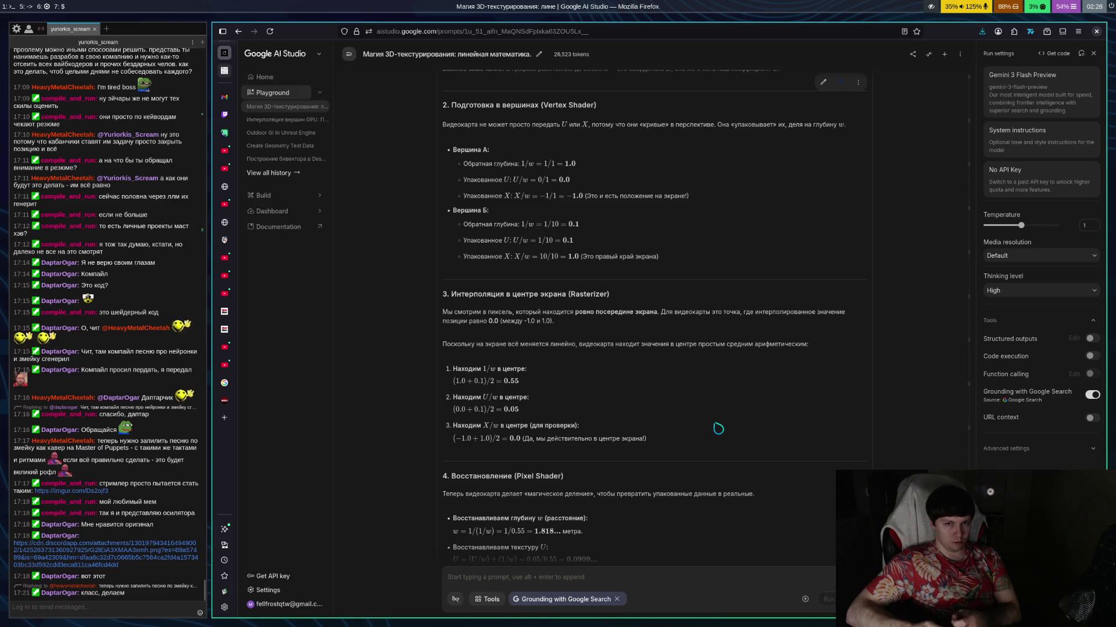
key("super+1")
key("super+5")
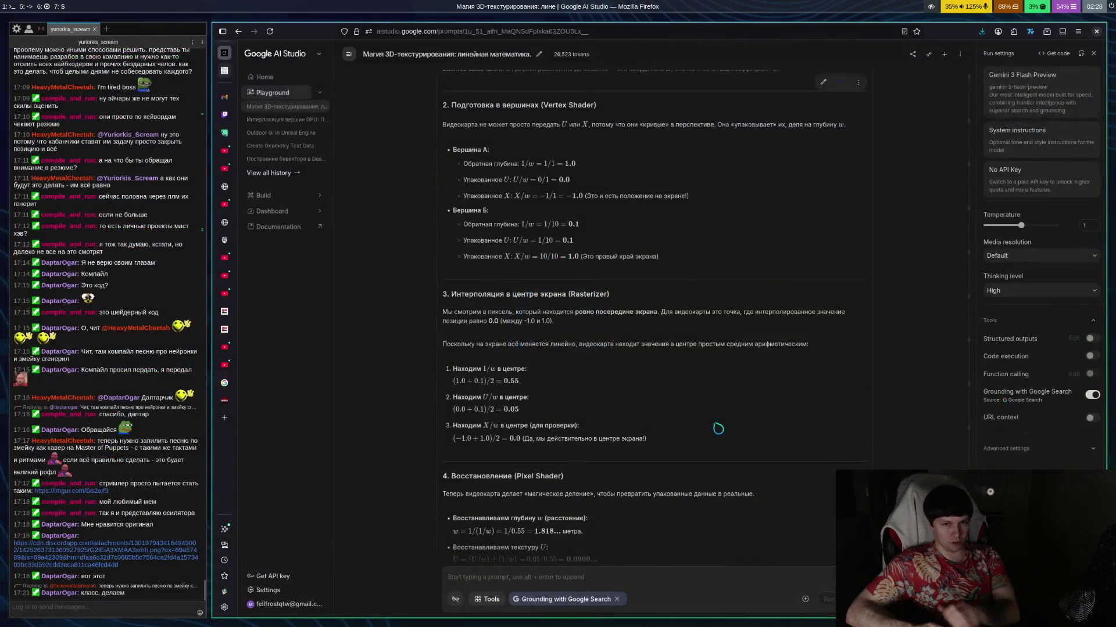